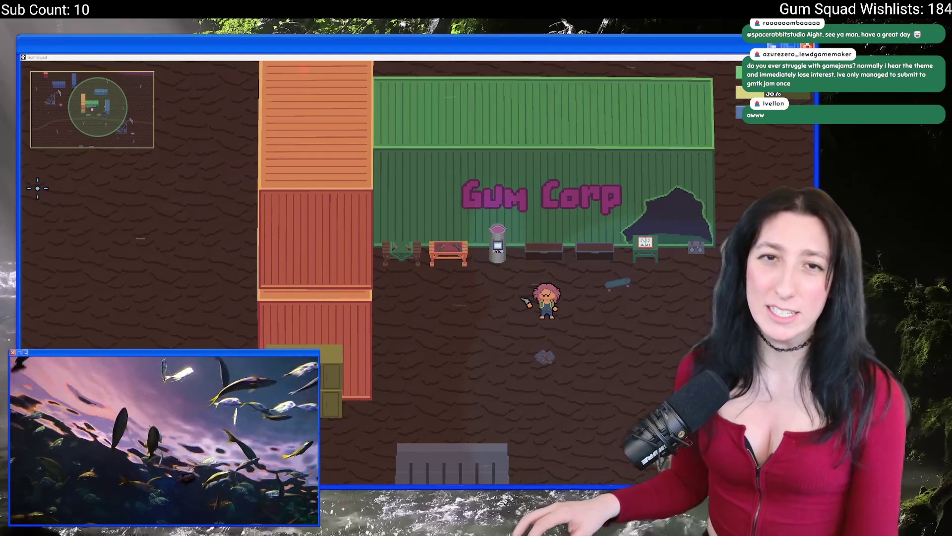
# Search YouTube for lazytea and open 'Can 4 DEVS make STARDEW Valley in 3 WEEKS?!'.
pyautogui.hotkey('alt', 'Tab')
pyautogui.click(364, 90)
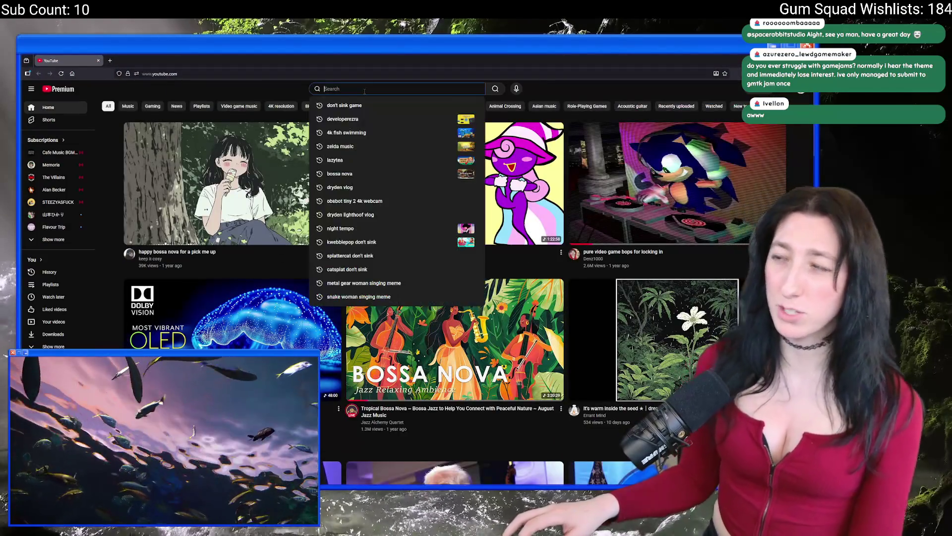
pyautogui.write('la')
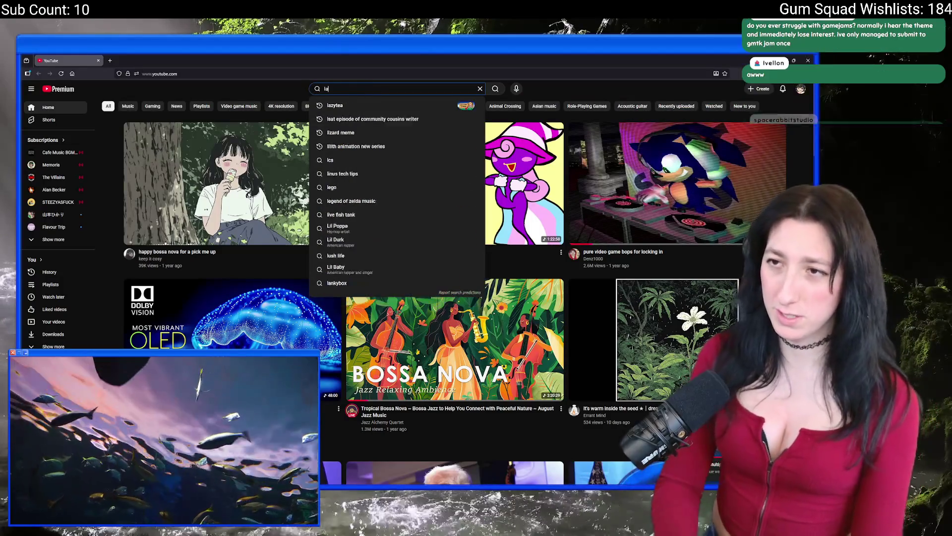
pyautogui.write('zytea')
pyautogui.press('Return')
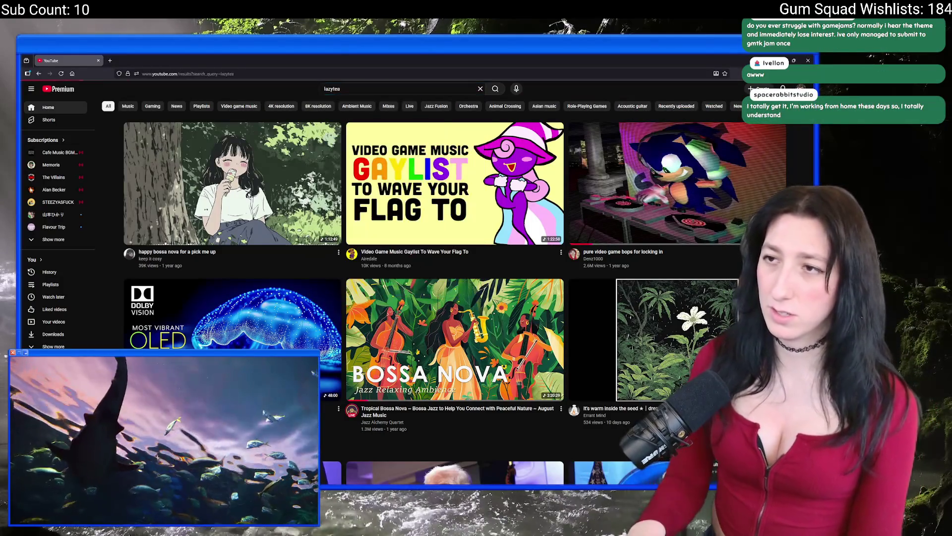
pyautogui.scroll(-10, 322, 352)
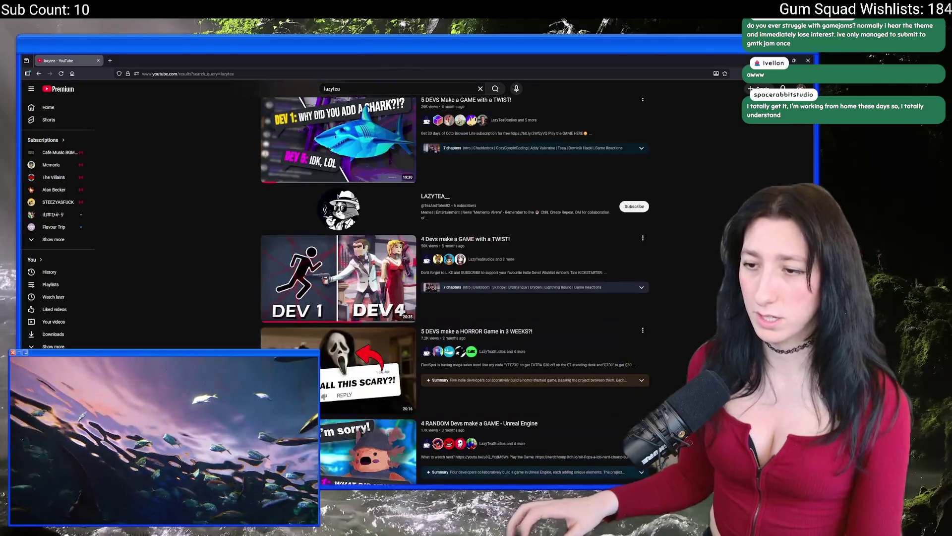
pyautogui.click(273, 312)
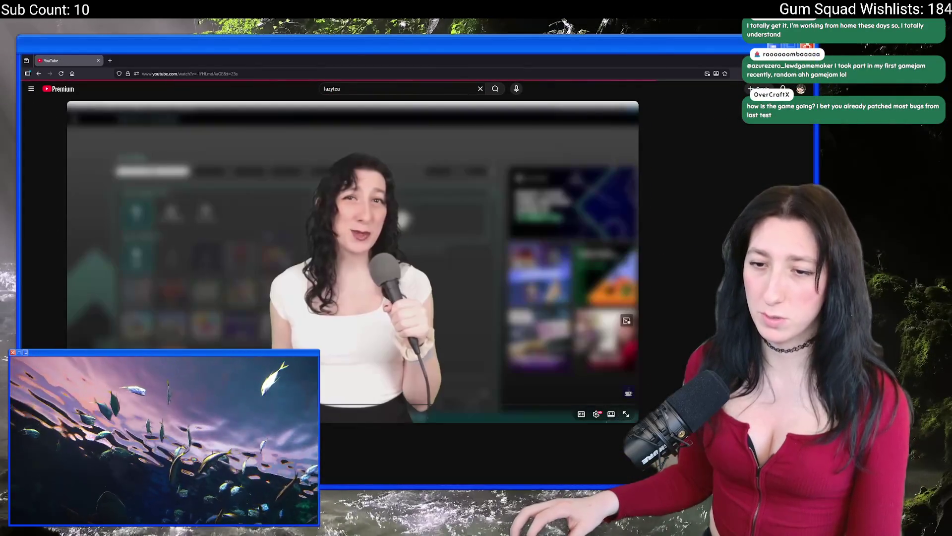
# Set the video to loop and view its itch.io link in a new tab.
pyautogui.rightClick(243, 182)
pyautogui.click(268, 192)
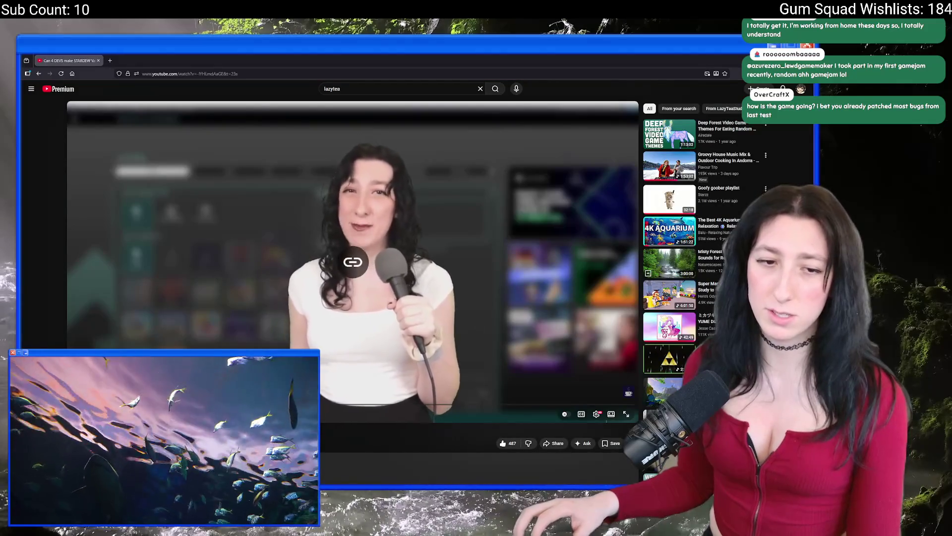
pyautogui.scroll(-2, 347, 248)
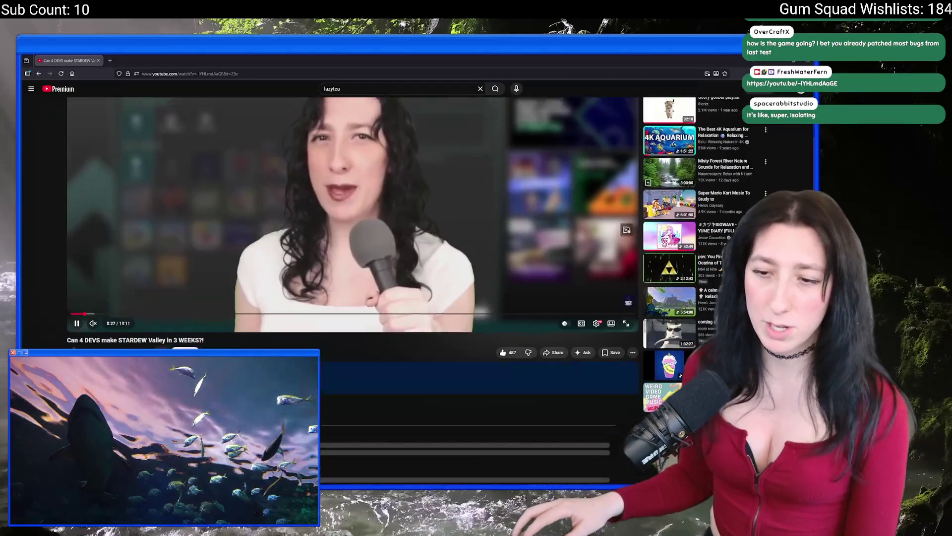
pyautogui.scroll(3, 348, 248)
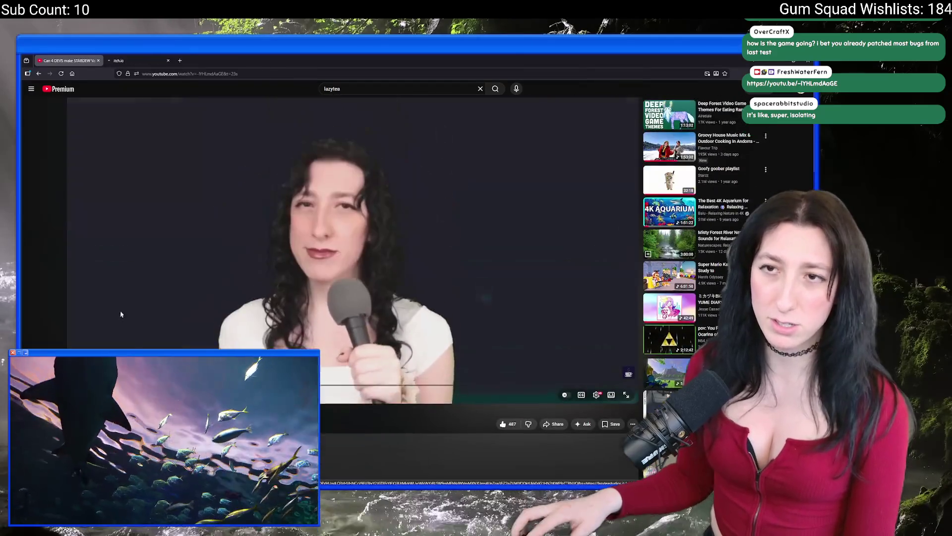
pyautogui.middleClick(179, 60)
pyautogui.click(154, 60)
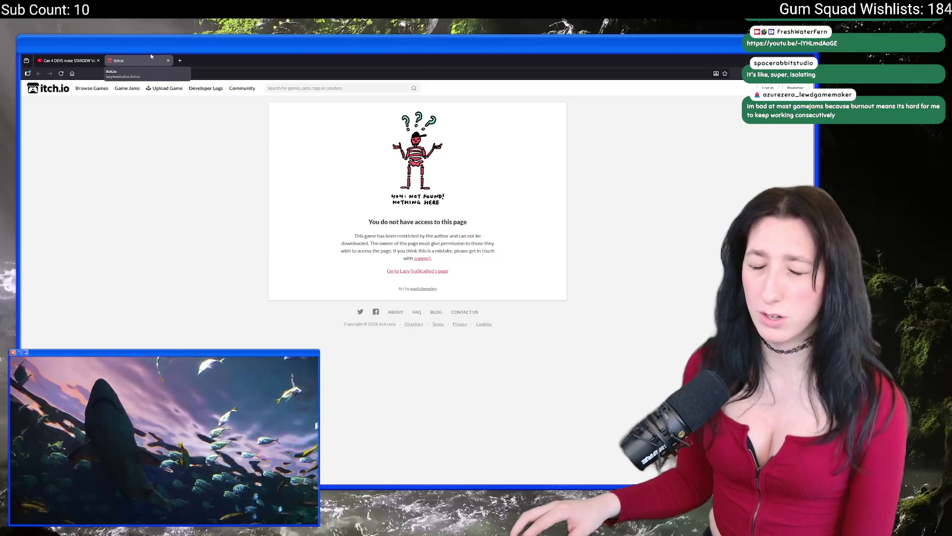
# Close the itch.io tab and skip the Stardew video ahead to its gameplay footage.
pyautogui.hotkey('ctrl', 'w')
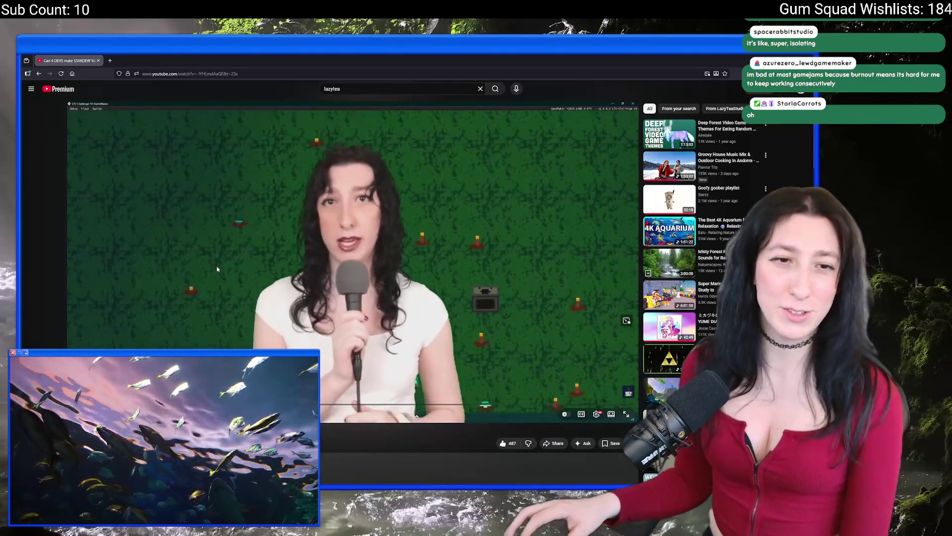
pyautogui.click(225, 261)
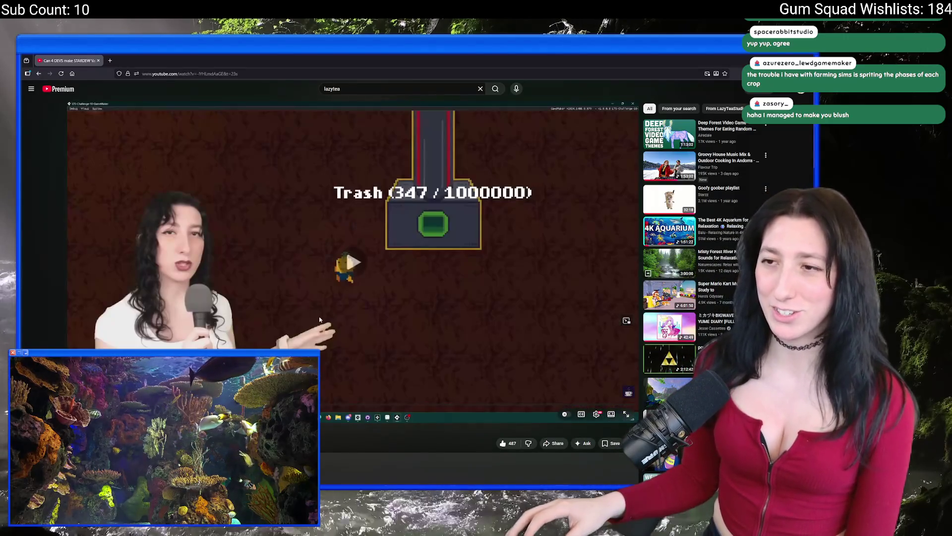
pyautogui.click(347, 261)
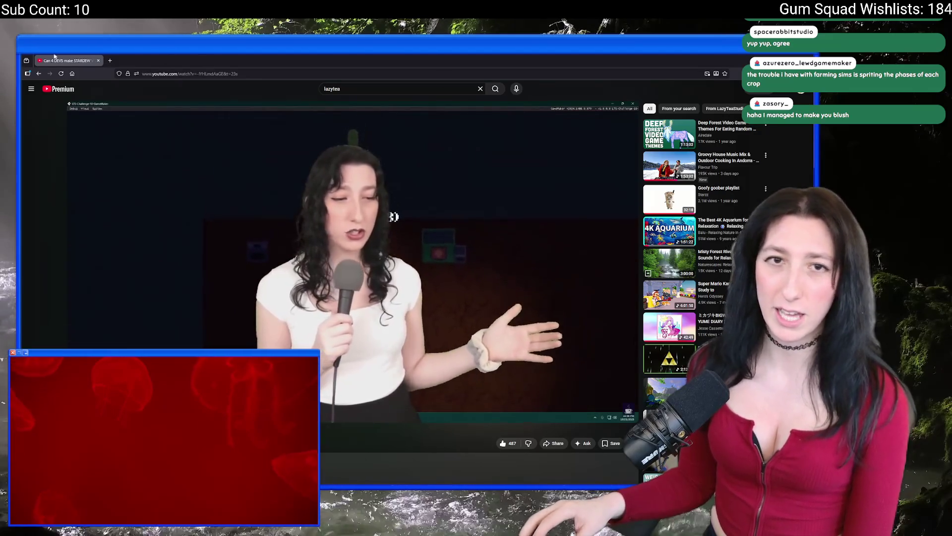
pyautogui.hotkey('alt', 'Tab')
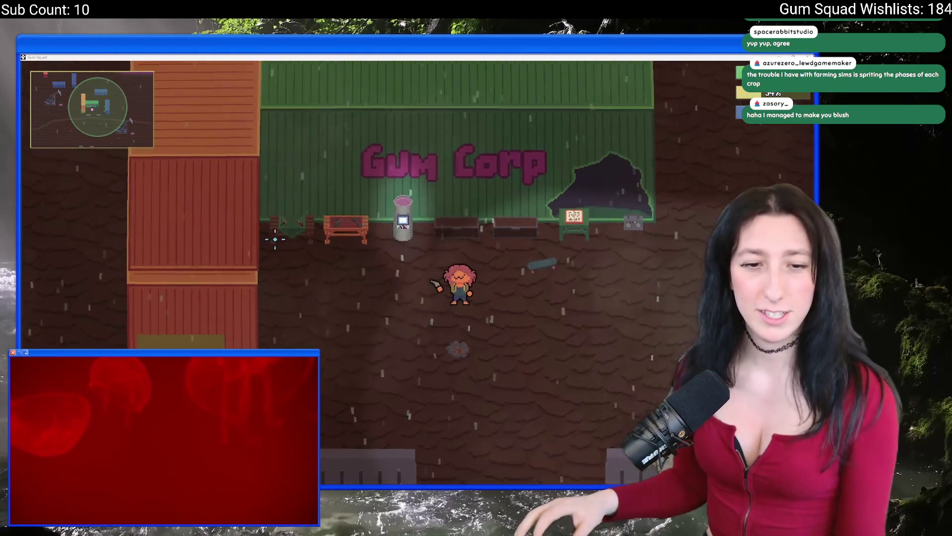
# Walk the character around the Gum Corp yard and over to the skateboard.
pyautogui.press('d')
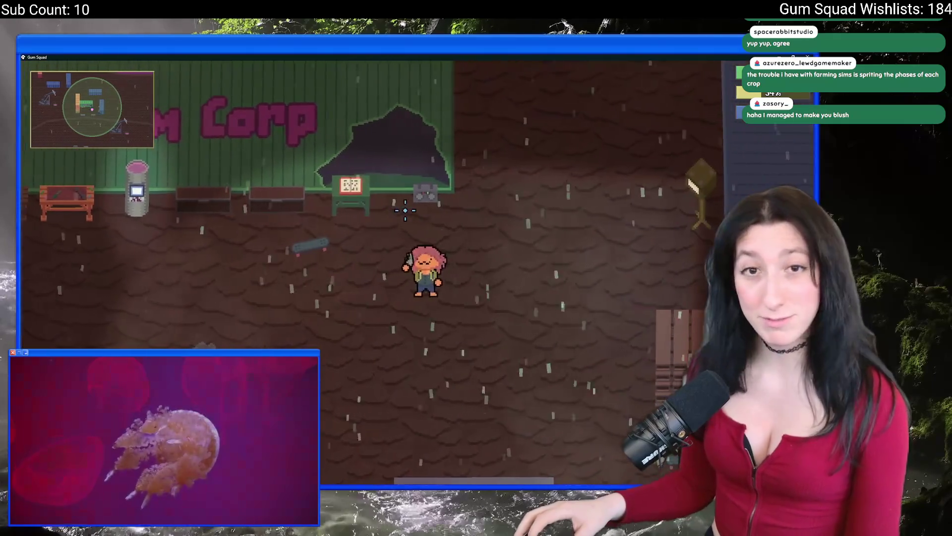
pyautogui.press('a')
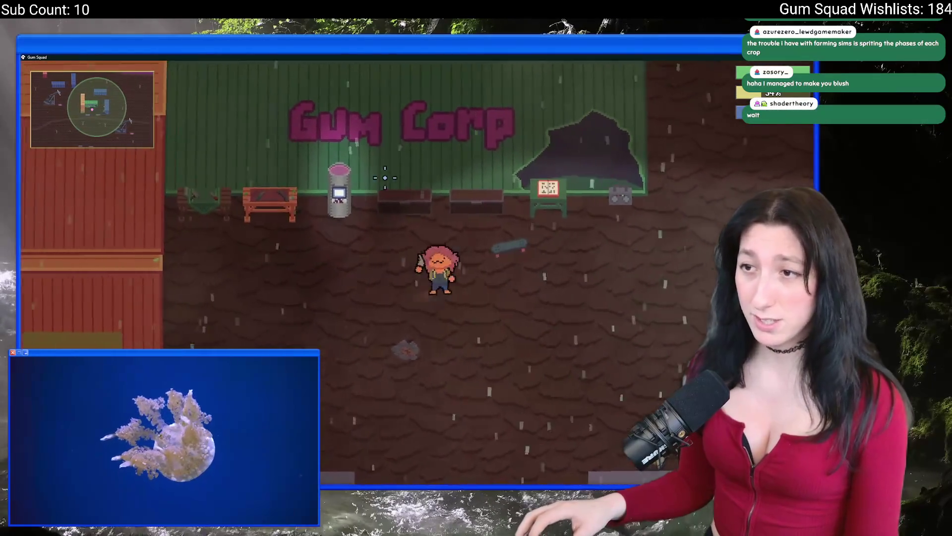
pyautogui.press('s')
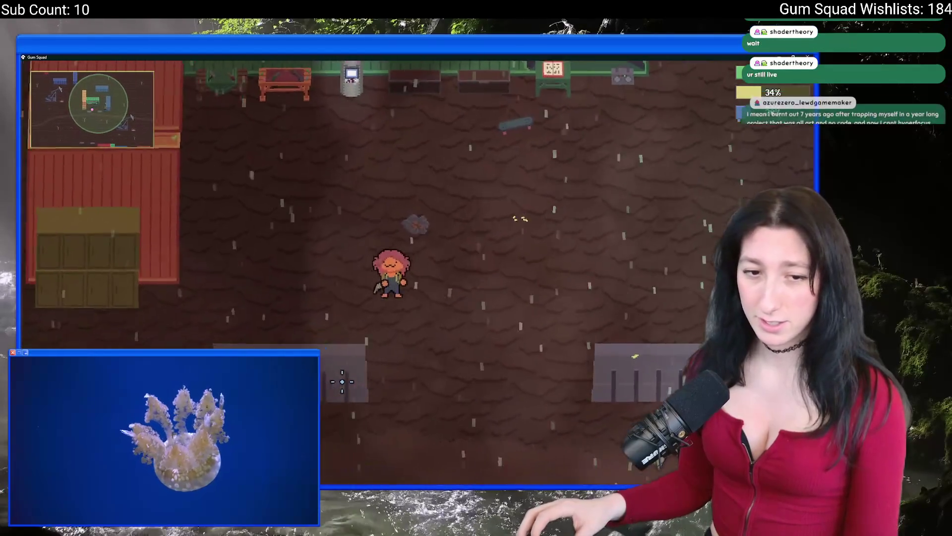
pyautogui.press('w')
pyautogui.press('a')
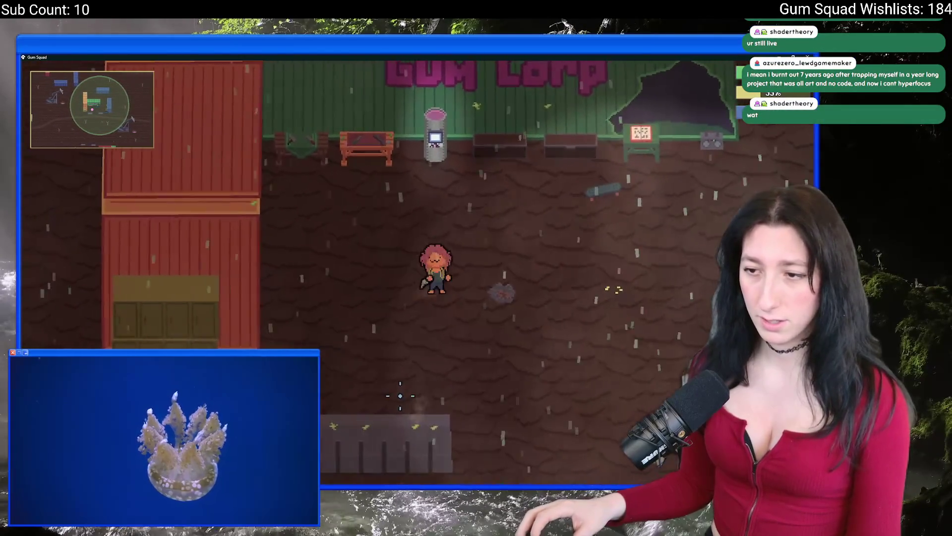
pyautogui.press('d')
pyautogui.press('w')
pyautogui.press('s')
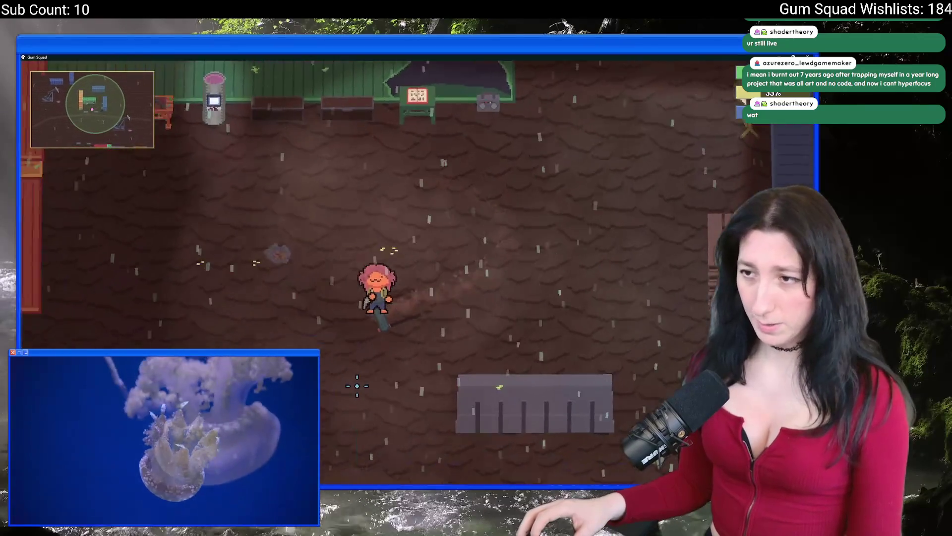
pyautogui.press('s')
pyautogui.press('d')
pyautogui.press('w')
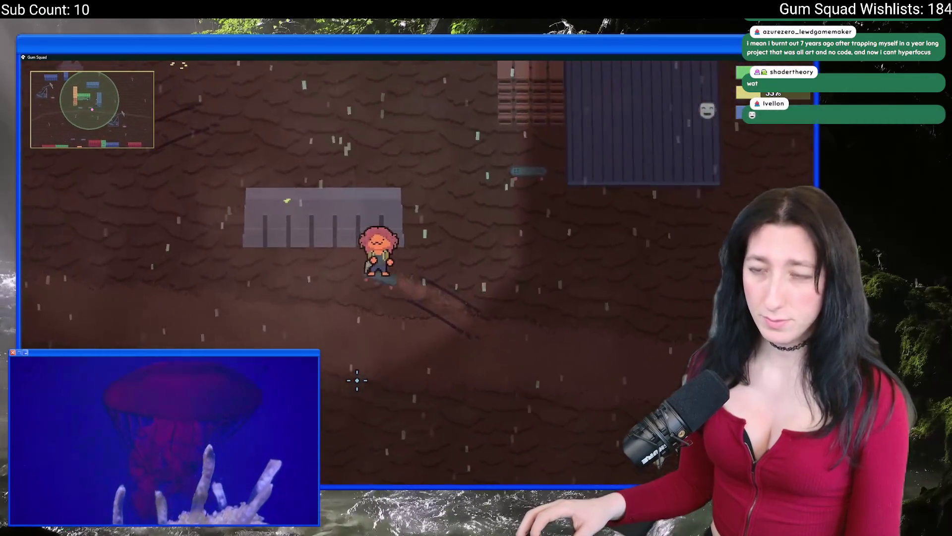
pyautogui.press('a')
pyautogui.press('w')
pyautogui.press('d')
pyautogui.press('s')
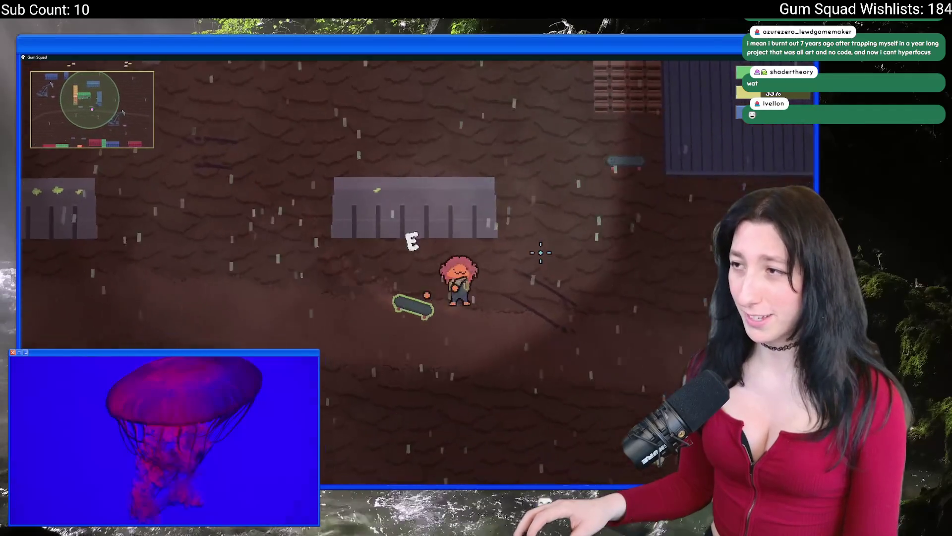
pyautogui.press('w')
pyautogui.hotkey('alt', 'Tab')
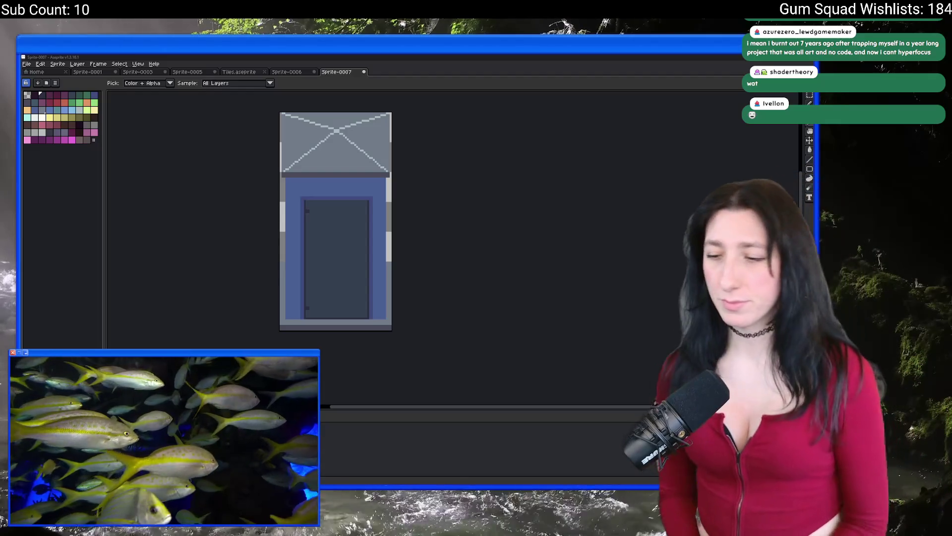
# Open the rm_playarea room in GameMaker with the object list showing.
pyautogui.press('m')
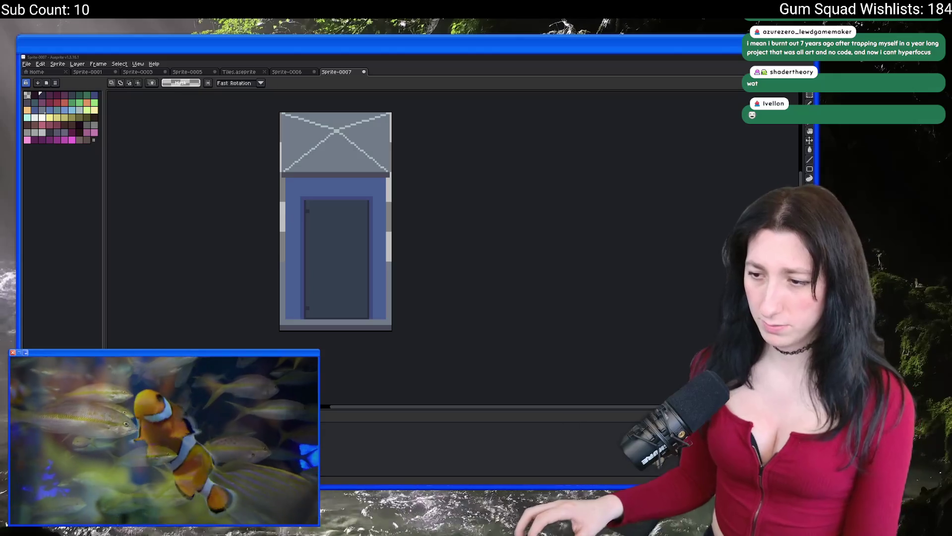
pyautogui.hotkey('alt', 'Tab')
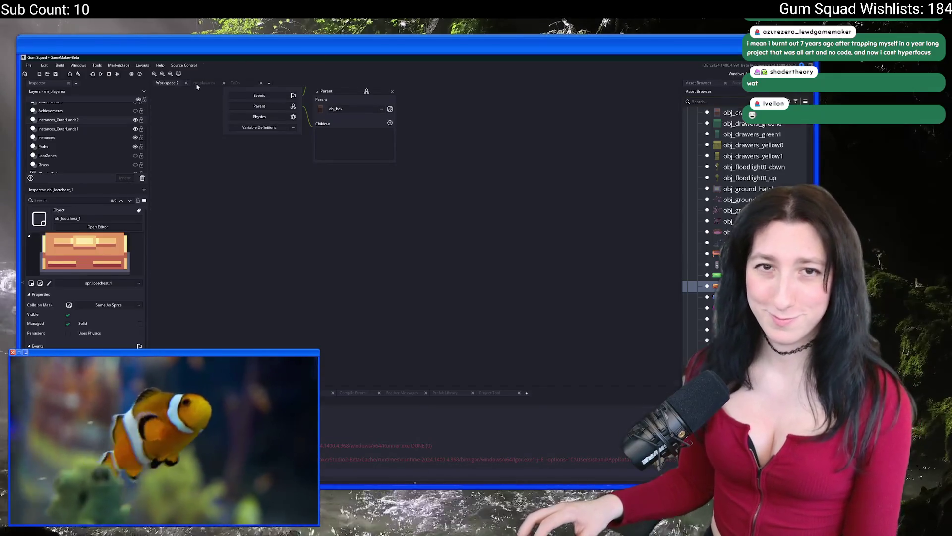
pyautogui.click(199, 84)
pyautogui.click(705, 83)
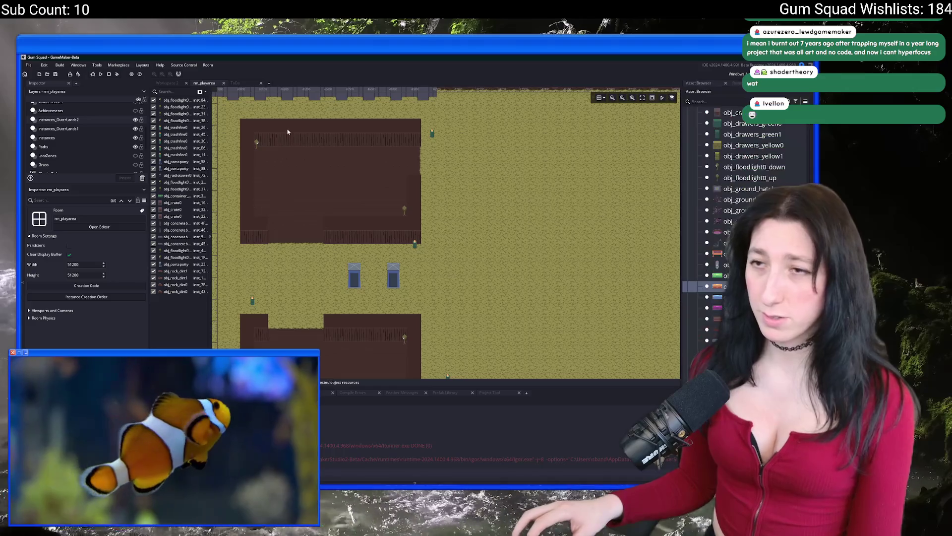
pyautogui.scroll(3, 71, 145)
# Paste a new wander zone on the WanderZones layer, then move and stretch it.
pyautogui.click(86, 151)
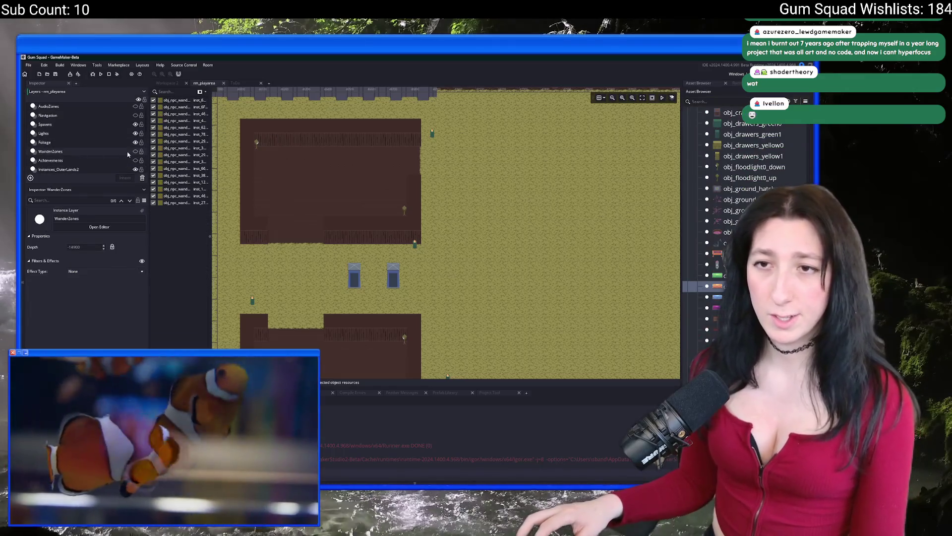
pyautogui.hotkey('ctrl', 'v')
pyautogui.scroll(-2, 421, 182)
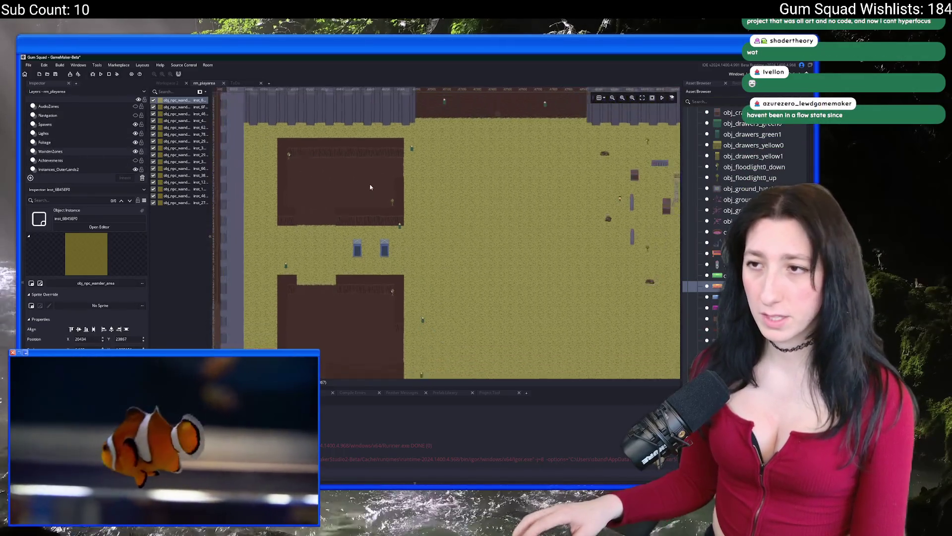
pyautogui.scroll(1, 421, 182)
pyautogui.moveTo(321, 252); pyautogui.dragTo(380, 242)
pyautogui.scroll(-2, 379, 242)
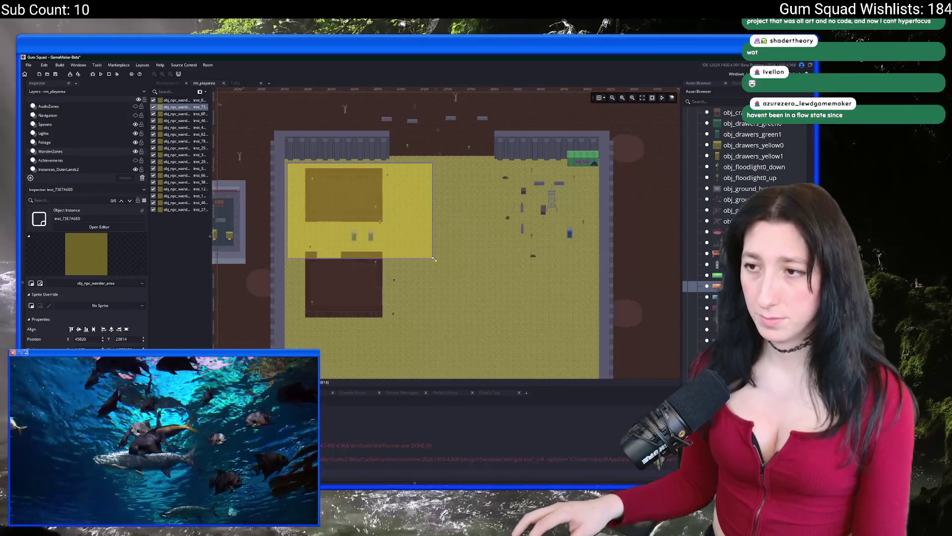
pyautogui.moveTo(434, 259); pyautogui.dragTo(409, 331)
# Duplicate the wander zone into the right room and shrink it to fit.
pyautogui.hotkey('ctrl', 'c')
pyautogui.hotkey('ctrl', 'v')
pyautogui.moveTo(341, 249); pyautogui.dragTo(529, 242)
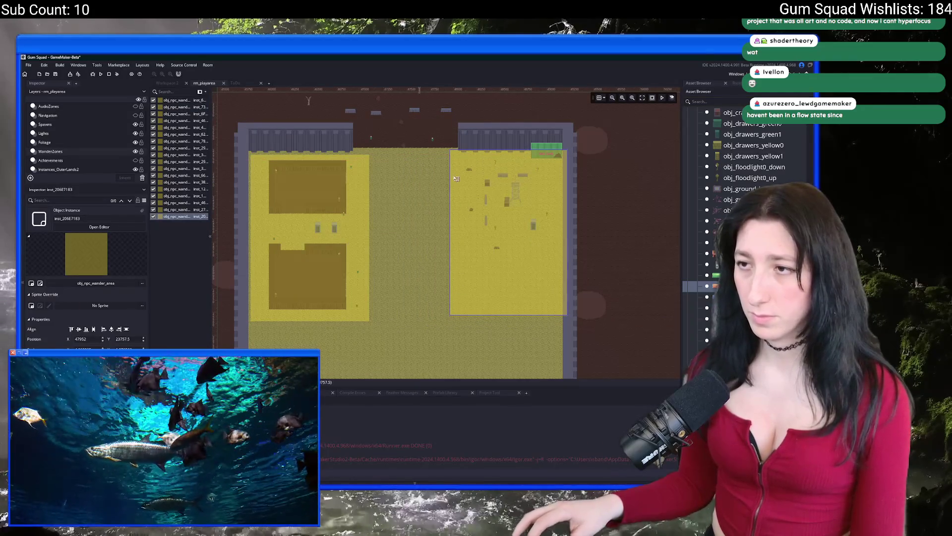
pyautogui.moveTo(449, 147); pyautogui.dragTo(459, 162)
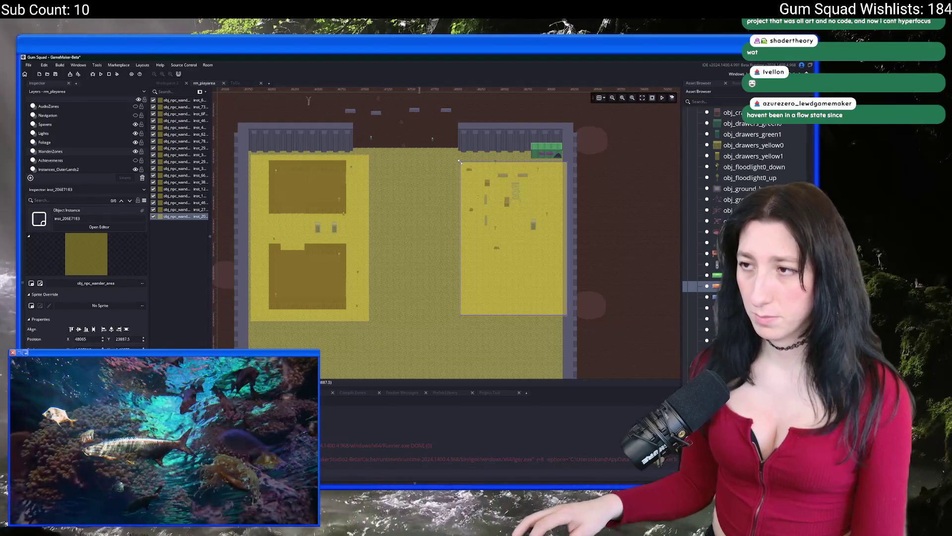
pyautogui.moveTo(526, 315); pyautogui.dragTo(527, 253)
# Hide the wander zones and step through the Foliage, Lights and Instances_OuterLands2 layers.
pyautogui.scroll(-2, 482, 242)
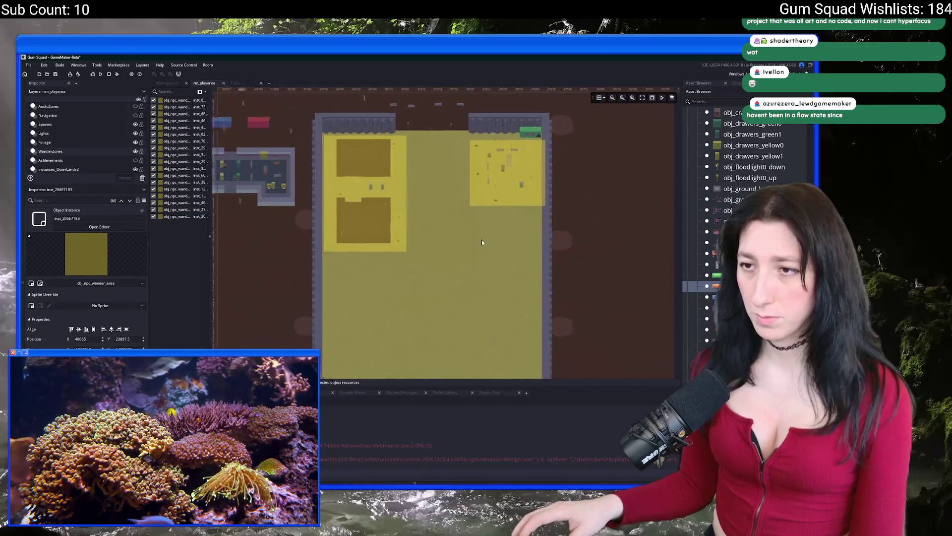
pyautogui.scroll(-2, 481, 239)
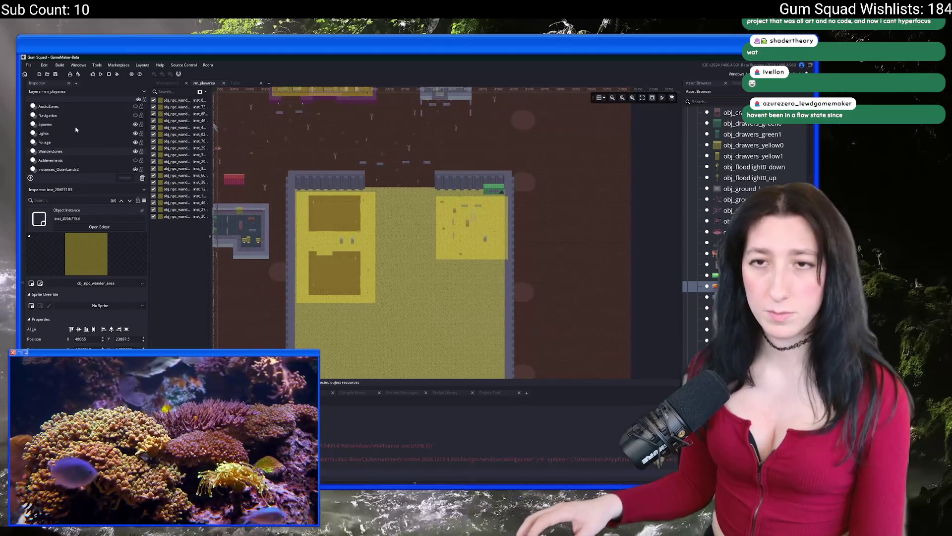
pyautogui.scroll(-1, 125, 148)
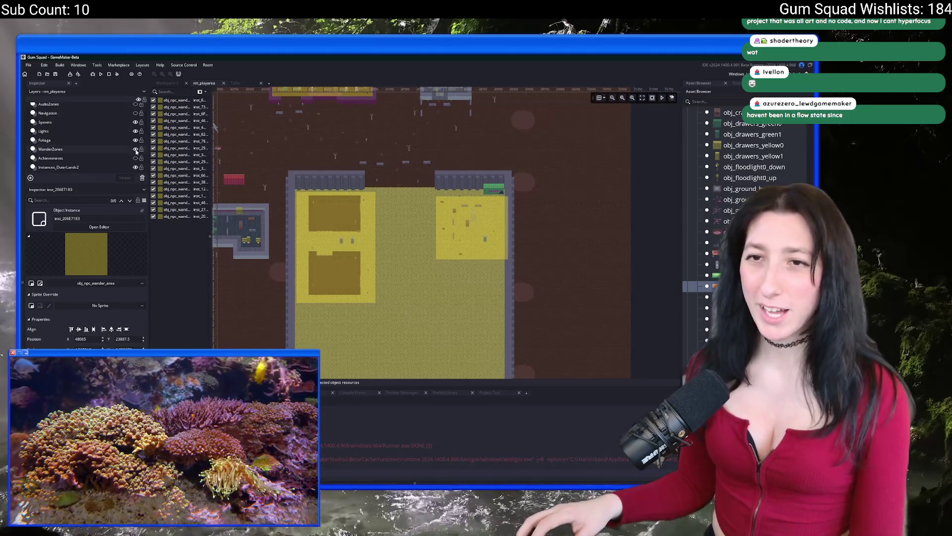
pyautogui.click(135, 150)
pyautogui.click(114, 144)
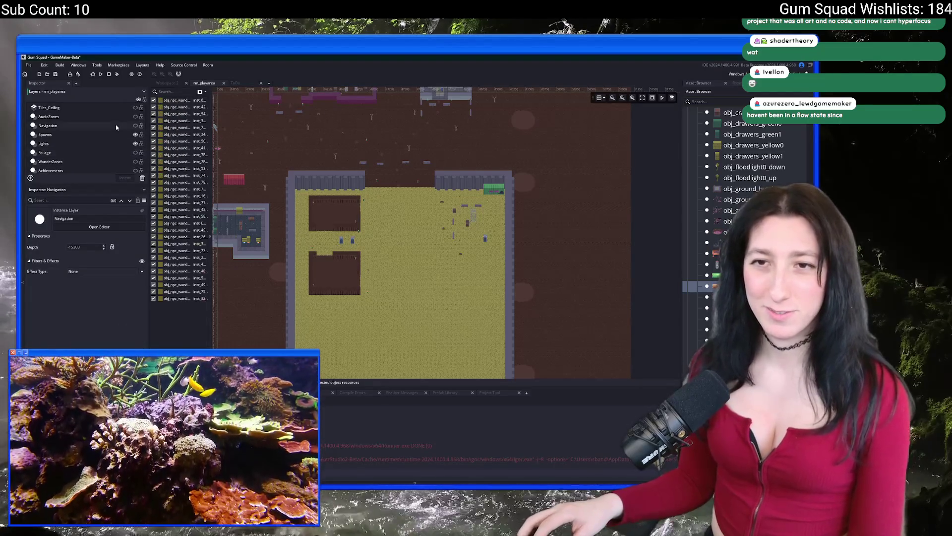
pyautogui.click(99, 131)
pyautogui.scroll(-2, 108, 145)
pyautogui.click(108, 143)
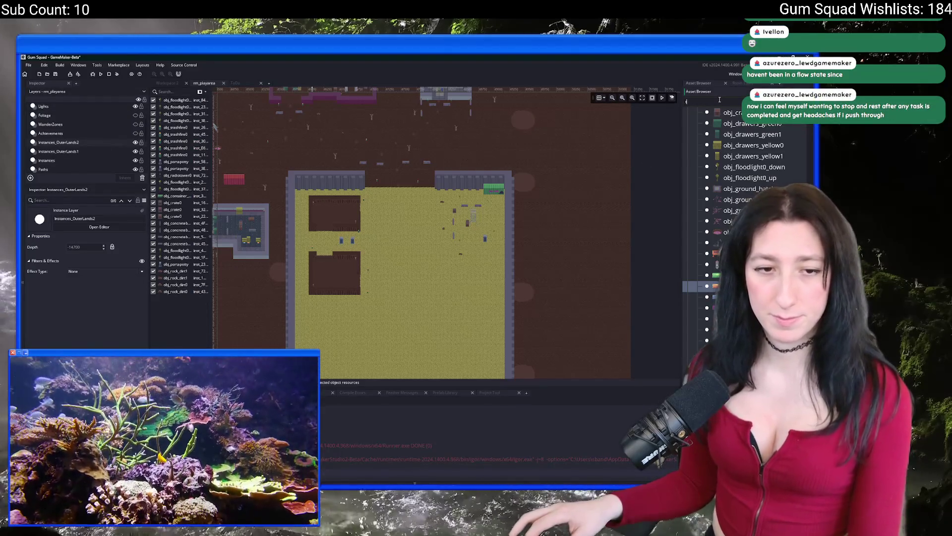
pyautogui.write('tree')
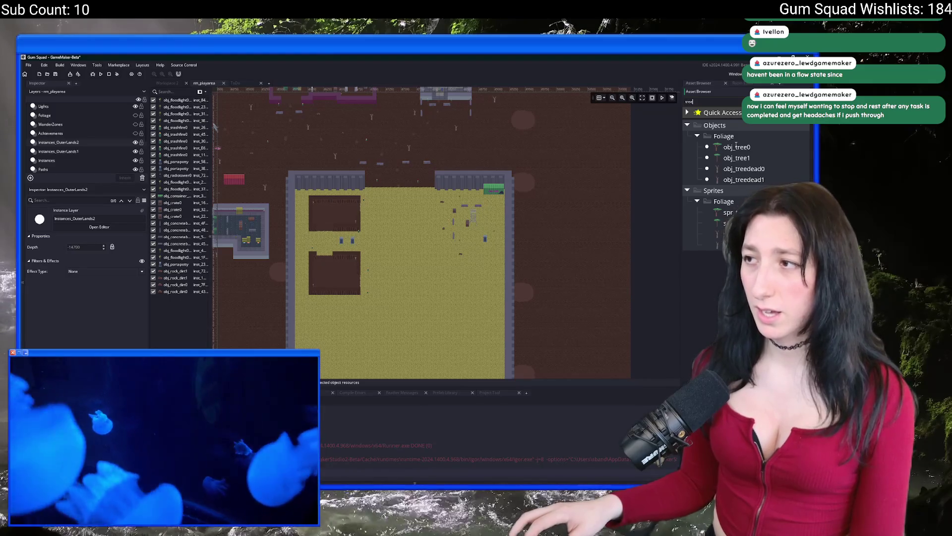
# Place obj_tree0 and obj_tree1 trees in the upper yard, plus an obj_tree0 lower down.
pyautogui.click(736, 146)
pyautogui.scroll(5, 465, 236)
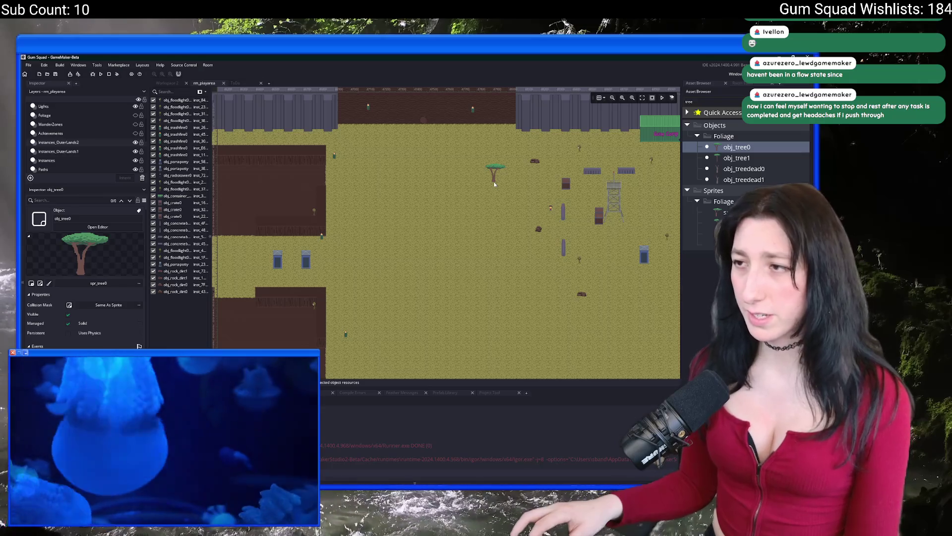
pyautogui.keyDown('alt'); pyautogui.click(494, 184); pyautogui.keyUp('alt')
pyautogui.click(736, 158)
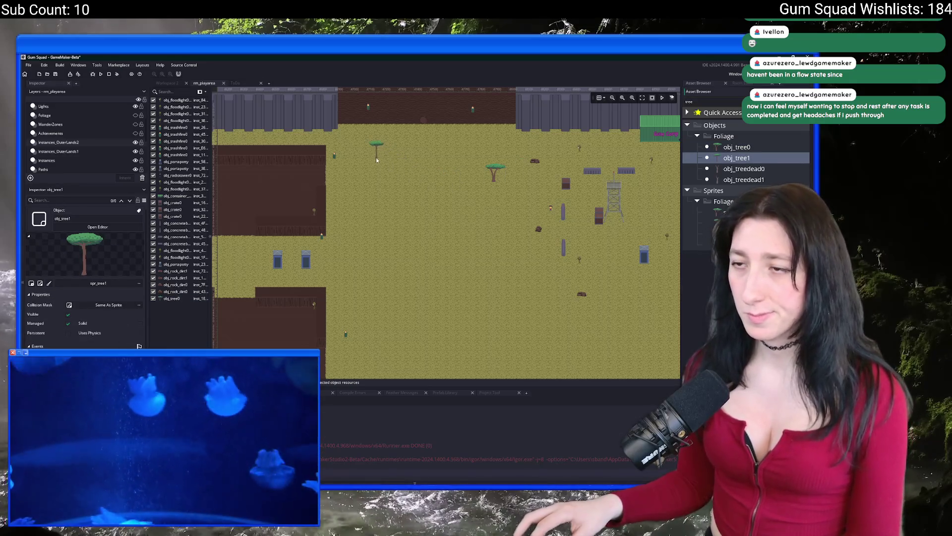
pyautogui.keyDown('alt'); pyautogui.click(368, 157); pyautogui.keyUp('alt')
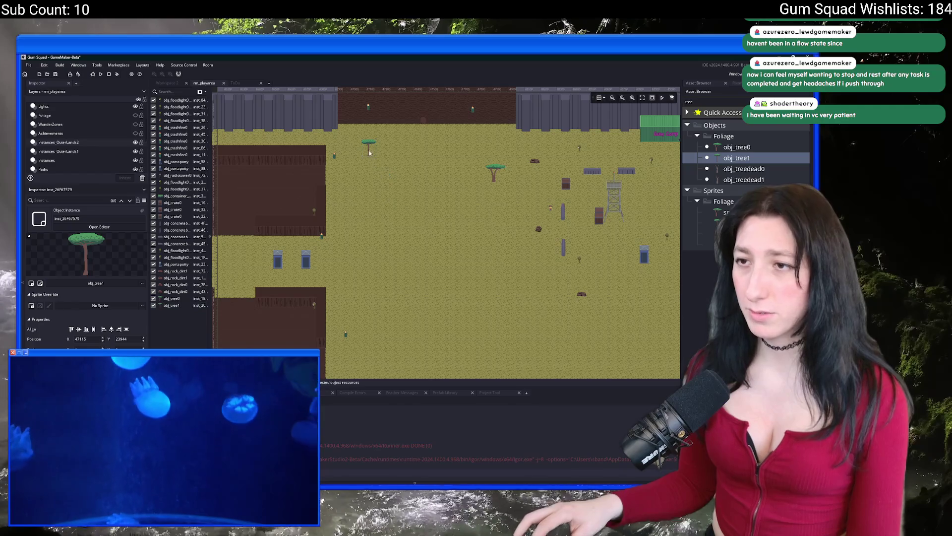
pyautogui.moveTo(370, 149); pyautogui.dragTo(384, 146)
pyautogui.click(713, 147)
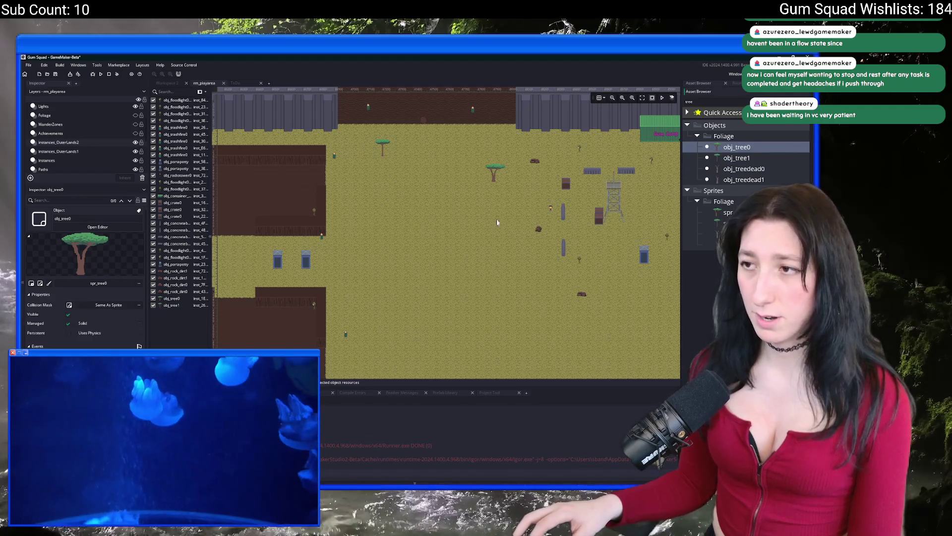
pyautogui.keyDown('alt'); pyautogui.click(523, 268); pyautogui.keyUp('alt')
# Add more obj_tree1 and obj_tree0 trees across the lower yard, panning toward its lower right.
pyautogui.keyDown('alt'); pyautogui.click(424, 318); pyautogui.keyUp('alt')
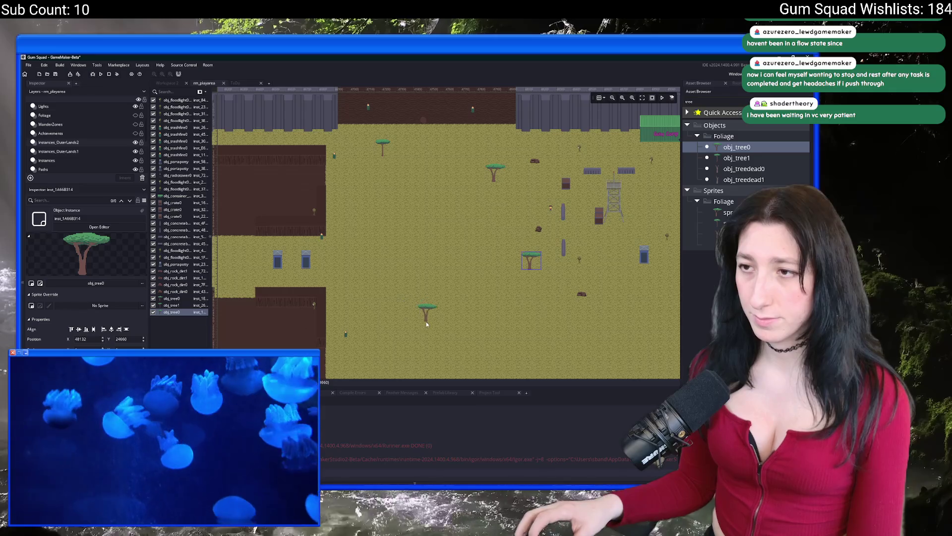
pyautogui.scroll(-3, 448, 342)
pyautogui.click(736, 158)
pyautogui.scroll(-2, 333, 179)
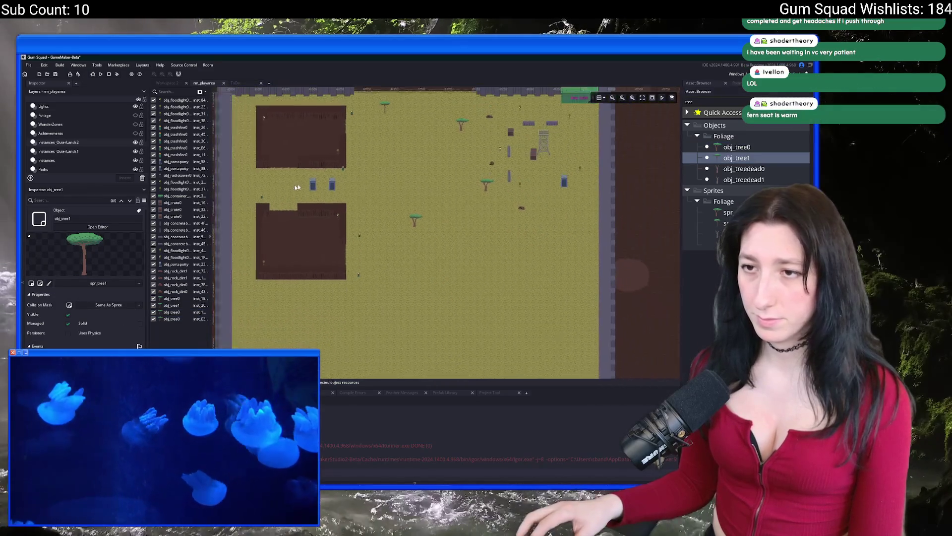
pyautogui.keyDown('alt'); pyautogui.click(328, 302); pyautogui.keyUp('alt')
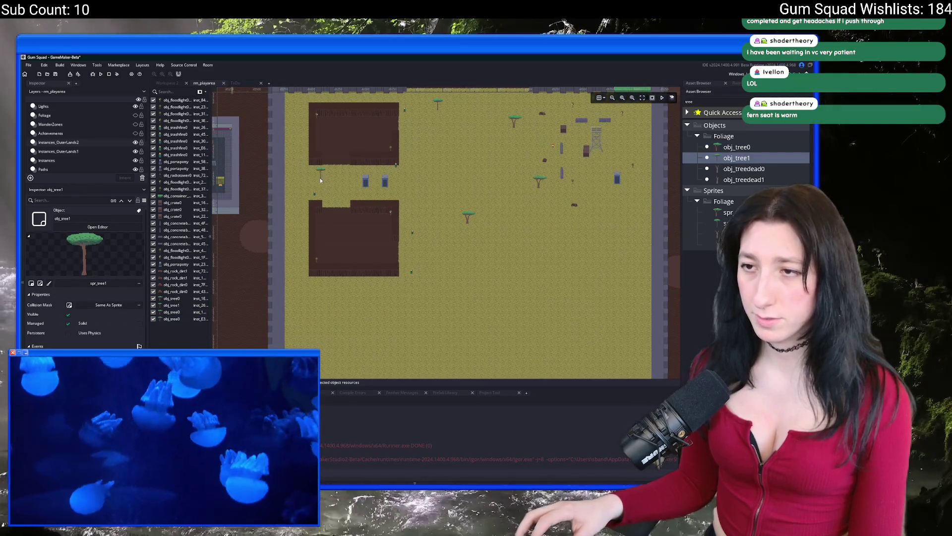
pyautogui.keyDown('alt'); pyautogui.click(321, 287); pyautogui.keyUp('alt')
pyautogui.click(736, 147)
pyautogui.moveTo(609, 221); pyautogui.dragTo(563, 257)
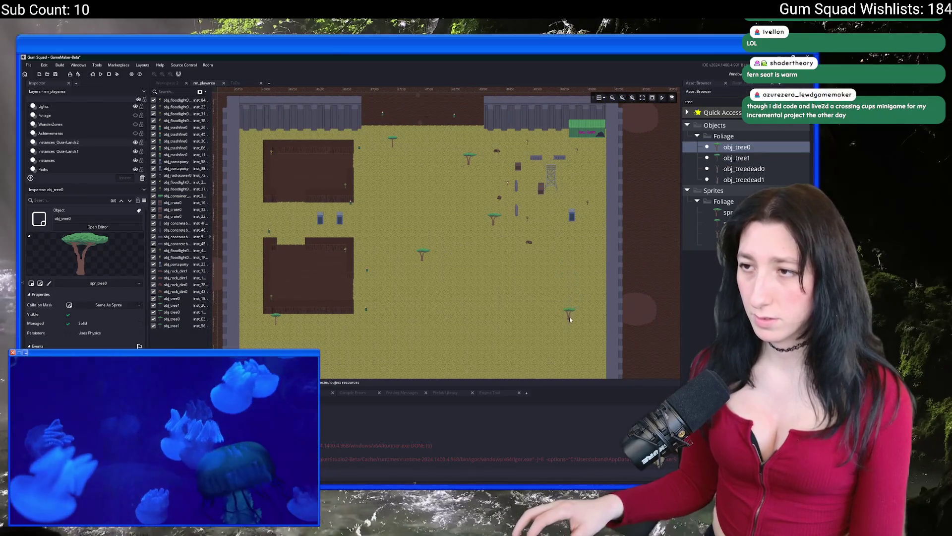
pyautogui.keyDown('alt'); pyautogui.click(569, 316); pyautogui.keyUp('alt')
# Place another obj_tree1 tree and move it up beside the upper building.
pyautogui.click(737, 159)
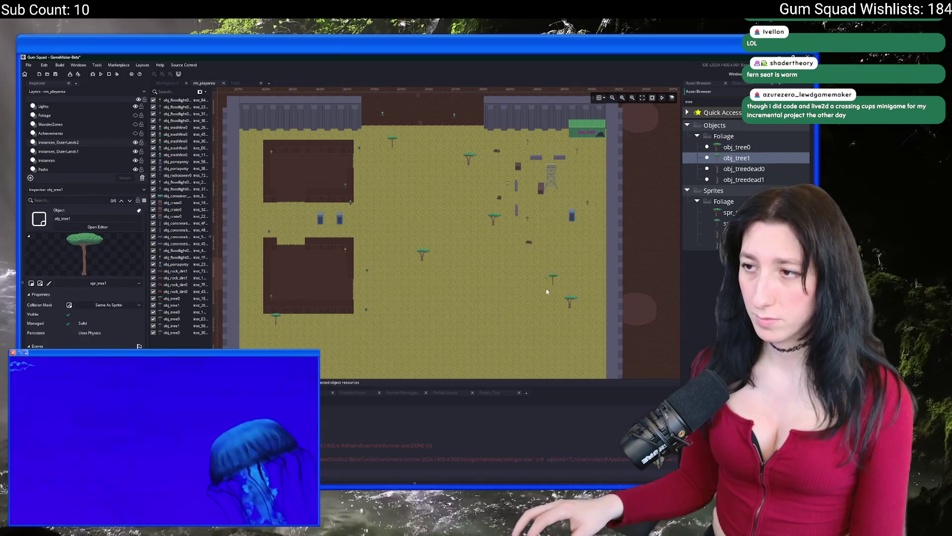
pyautogui.keyDown('alt'); pyautogui.click(370, 296); pyautogui.keyUp('alt')
pyautogui.moveTo(370, 297); pyautogui.dragTo(362, 196)
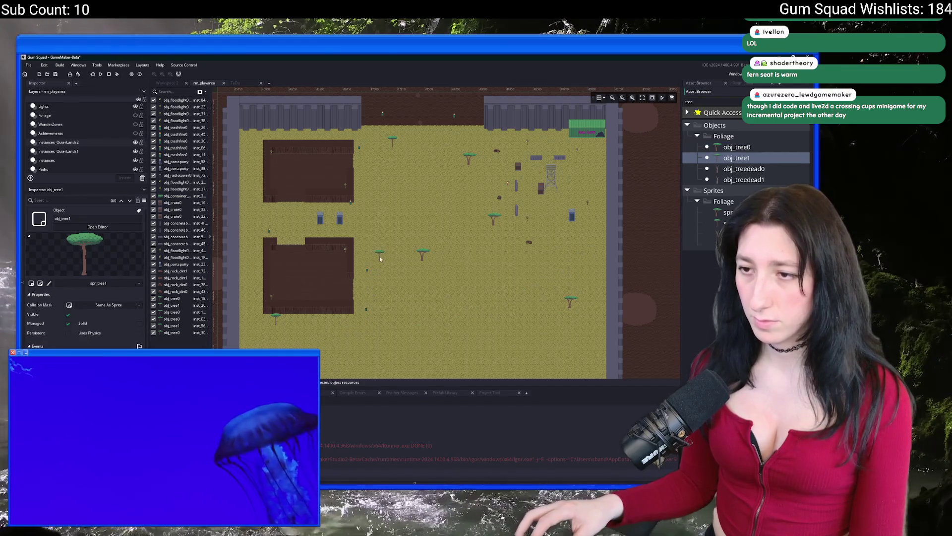
pyautogui.click(362, 196)
pyautogui.moveTo(429, 211)
pyautogui.mouseDown()
pyautogui.moveTo(440, 242)
pyautogui.moveTo(420, 216)
pyautogui.mouseUp()
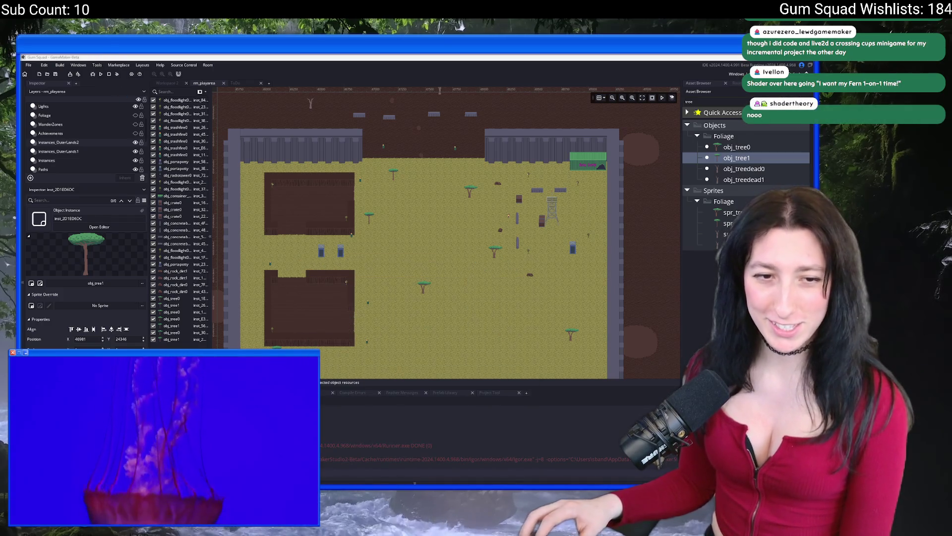
pyautogui.hotkey('alt', 'Tab')
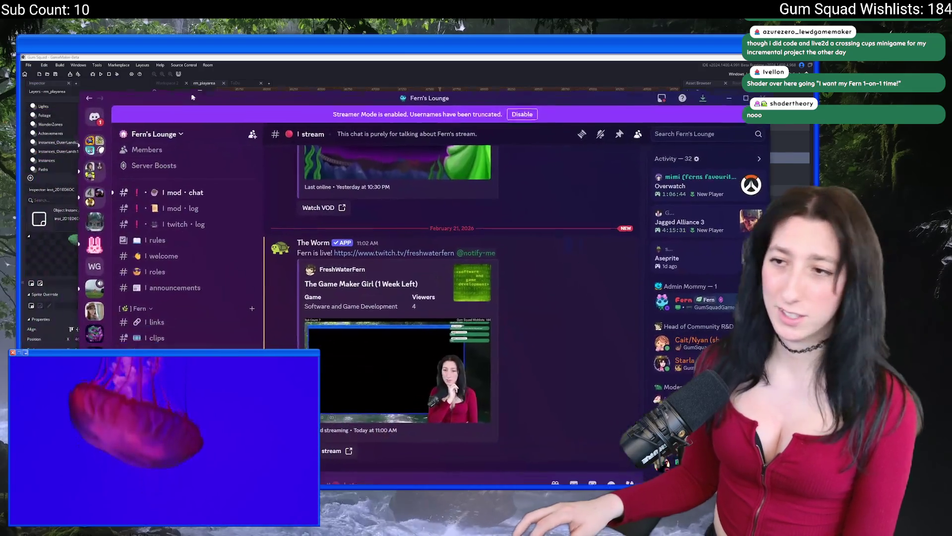
pyautogui.scroll(-10, 201, 285)
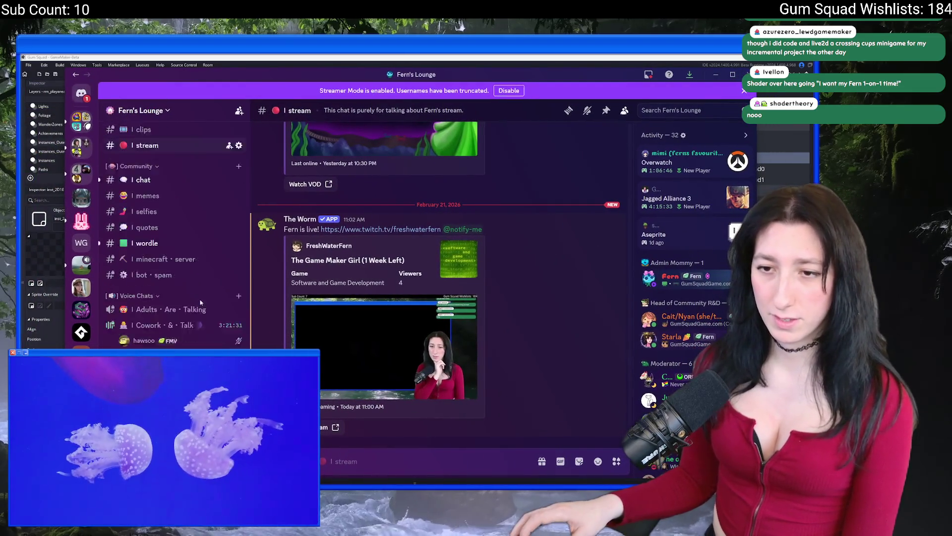
pyautogui.scroll(5, 201, 285)
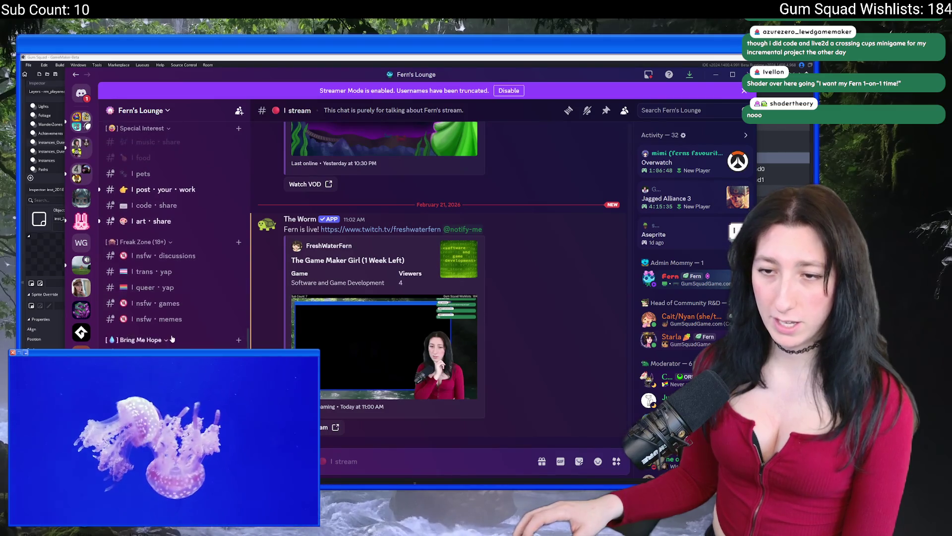
pyautogui.scroll(5, 166, 323)
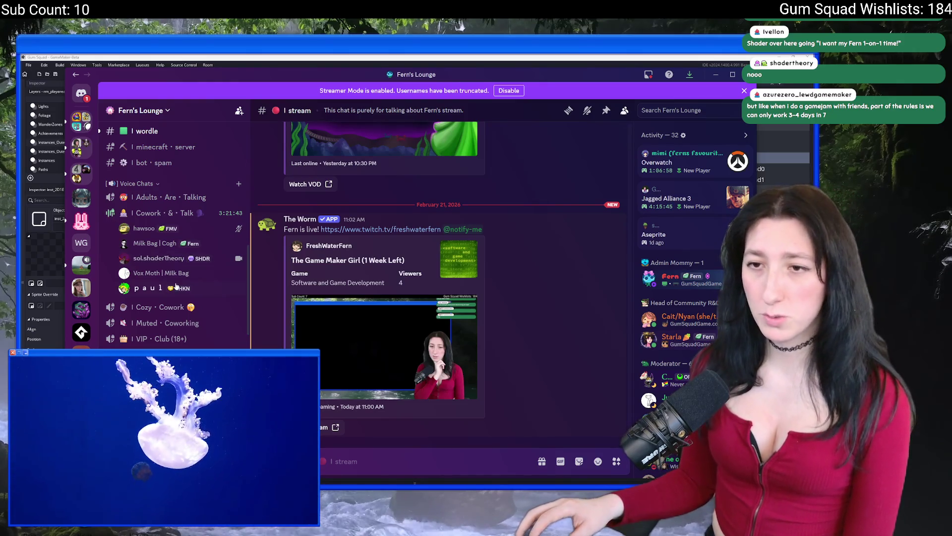
pyautogui.scroll(5, 189, 283)
pyautogui.scroll(-5, 193, 305)
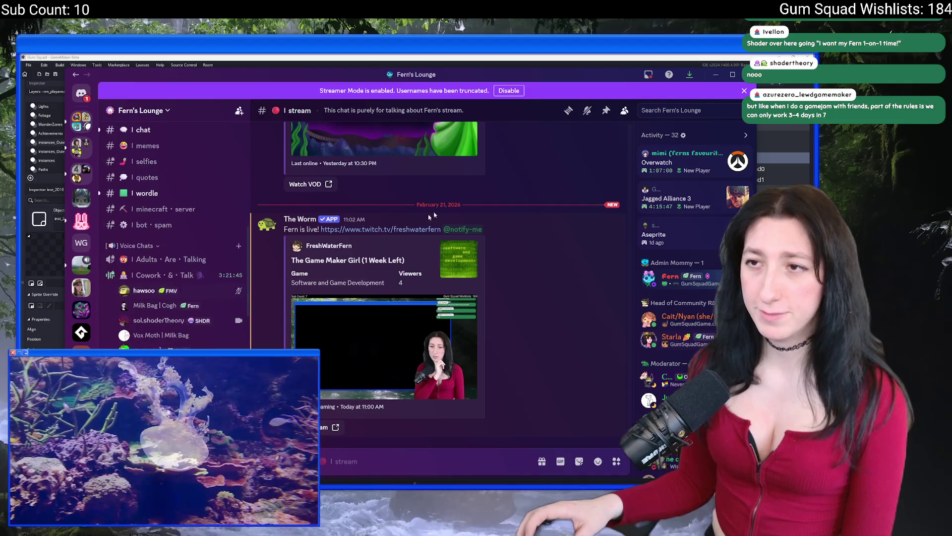
pyautogui.hotkey('alt', 'Tab')
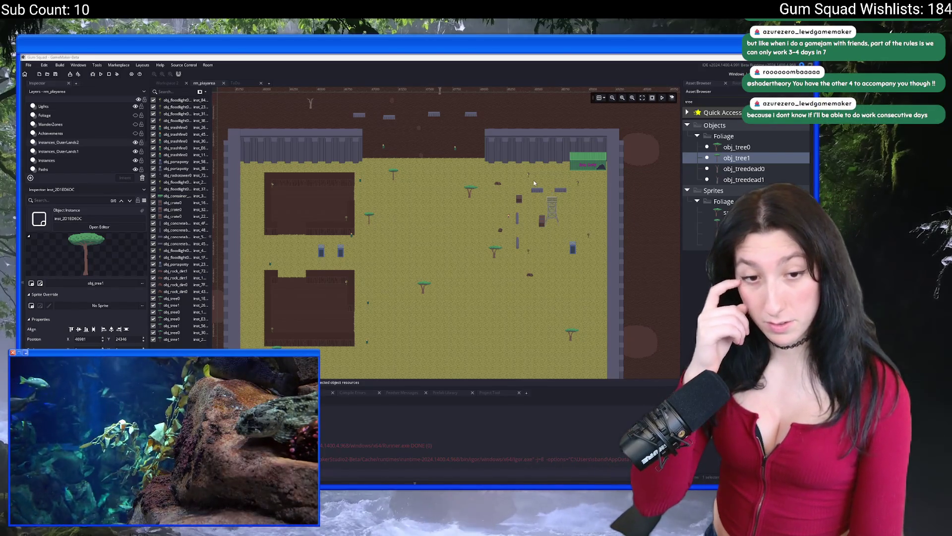
# Search the assets and inspect the glummer, captain, lonewolf and merc enemy objects.
pyautogui.scroll(-2, 385, 196)
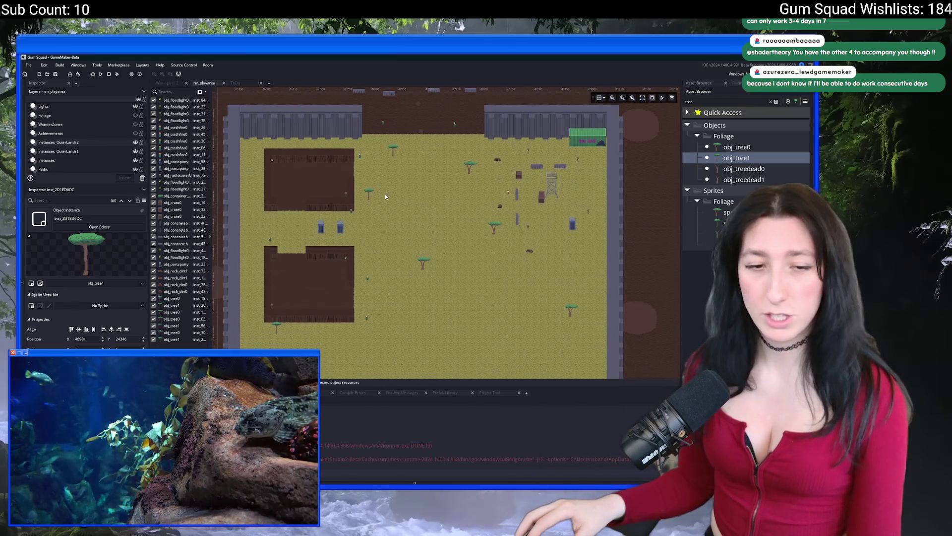
pyautogui.scroll(3, 472, 228)
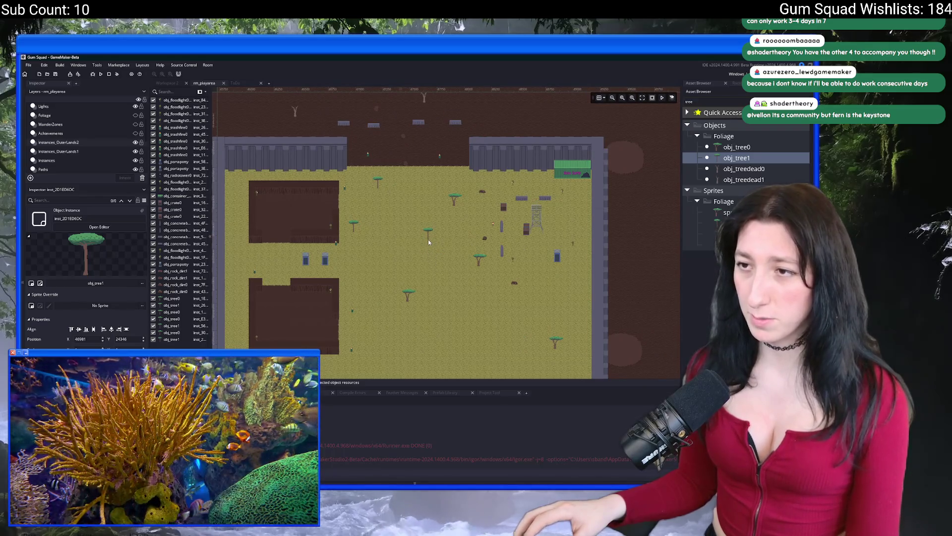
pyautogui.scroll(-5, 430, 266)
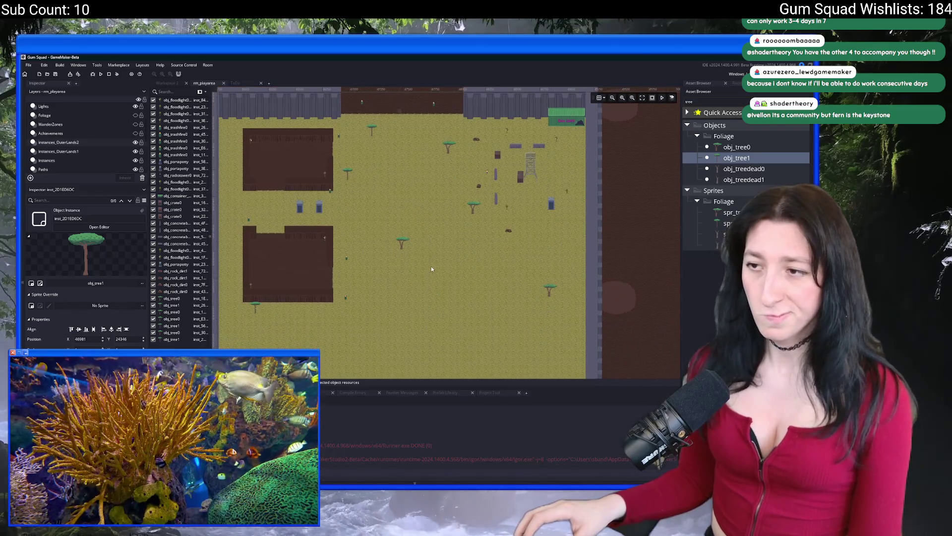
pyautogui.scroll(4, 429, 225)
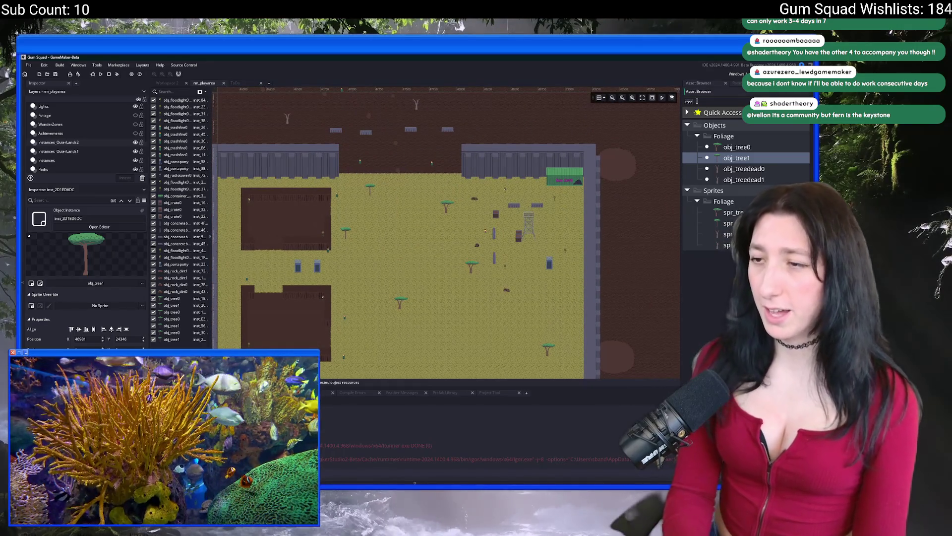
pyautogui.press('BackSpace')
pyautogui.press('BackSpace')
pyautogui.press('BackSpace')
pyautogui.write('path')
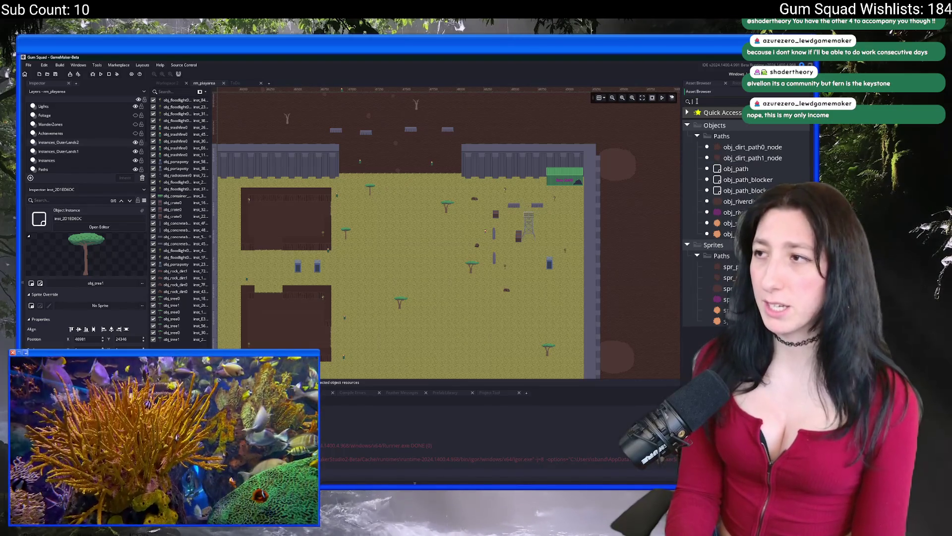
pyautogui.click(697, 101)
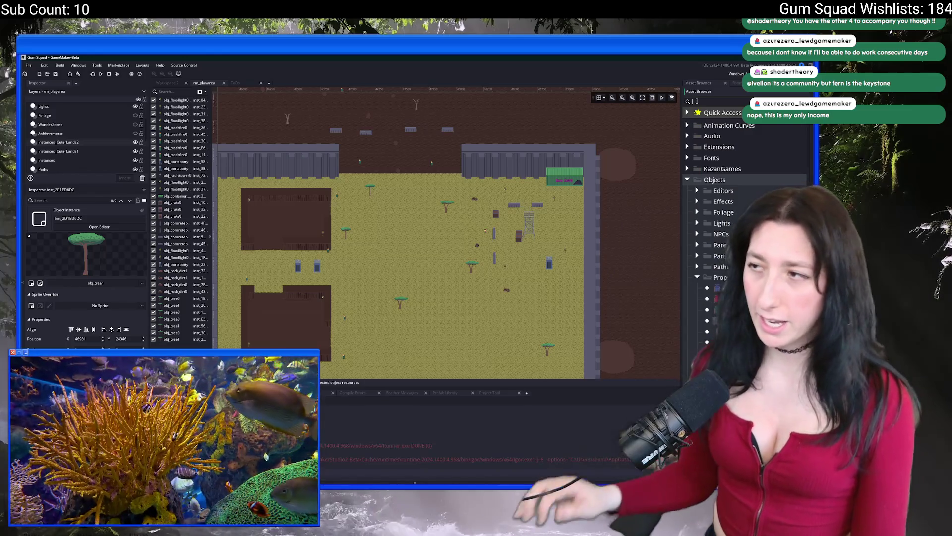
pyautogui.write('u')
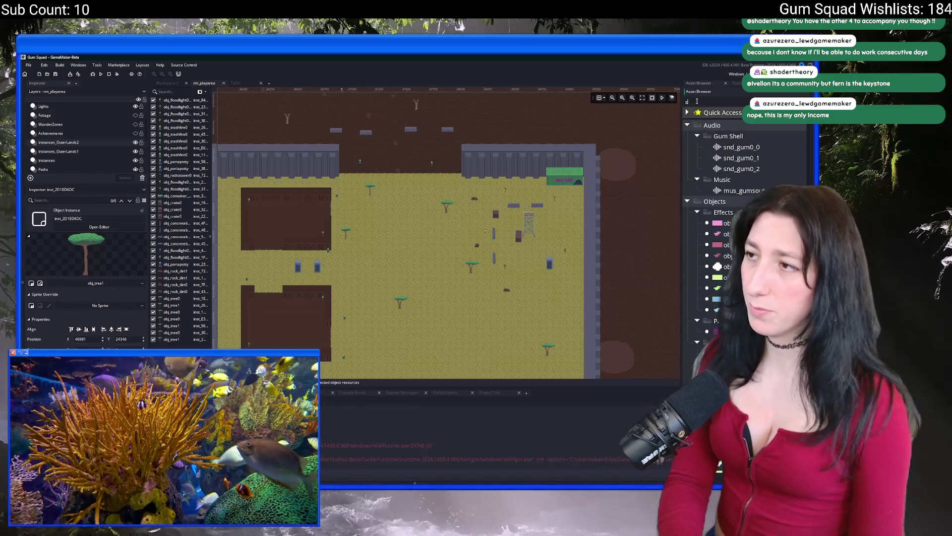
pyautogui.write('mm')
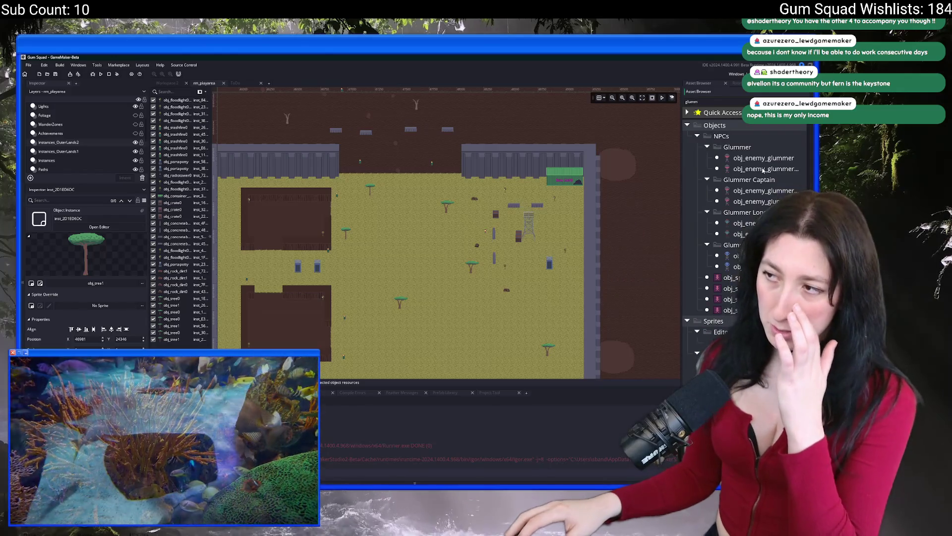
pyautogui.click(763, 158)
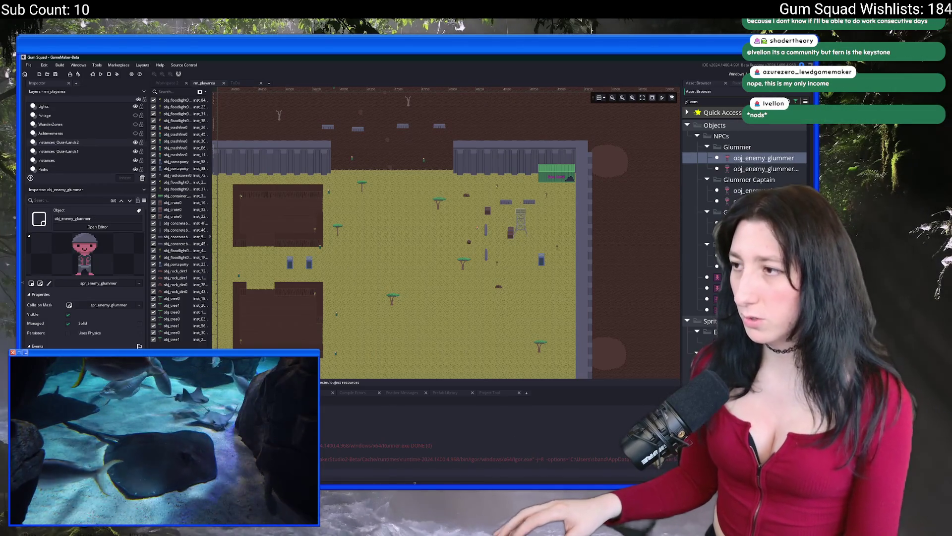
pyautogui.click(749, 191)
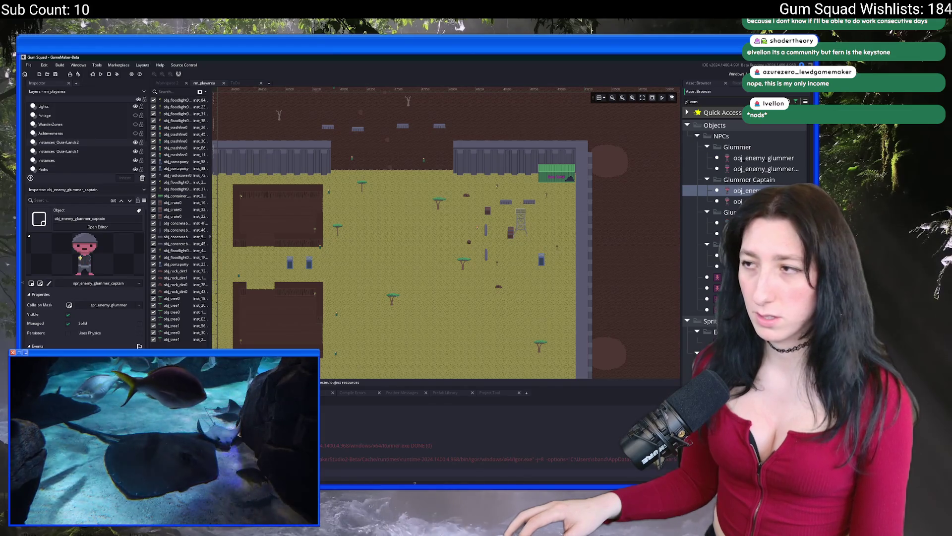
pyautogui.click(734, 222)
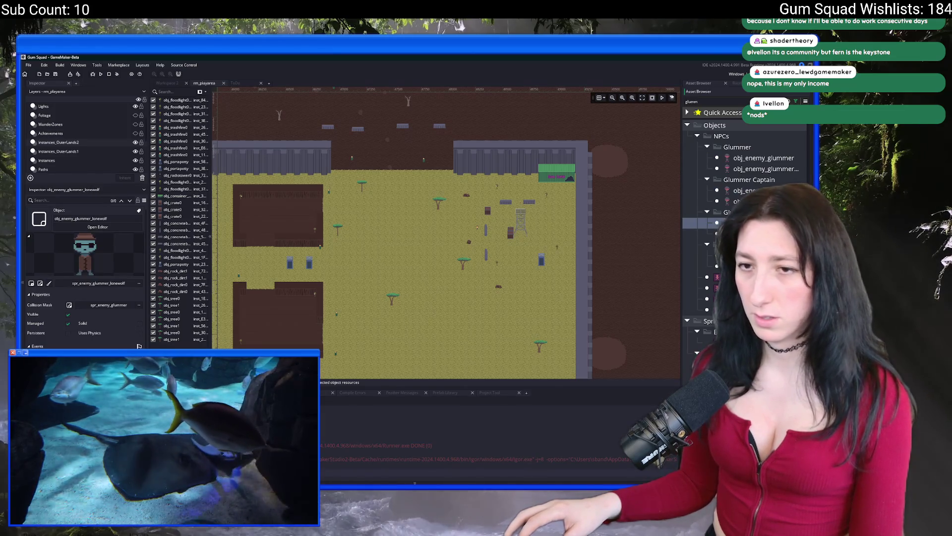
pyautogui.click(734, 255)
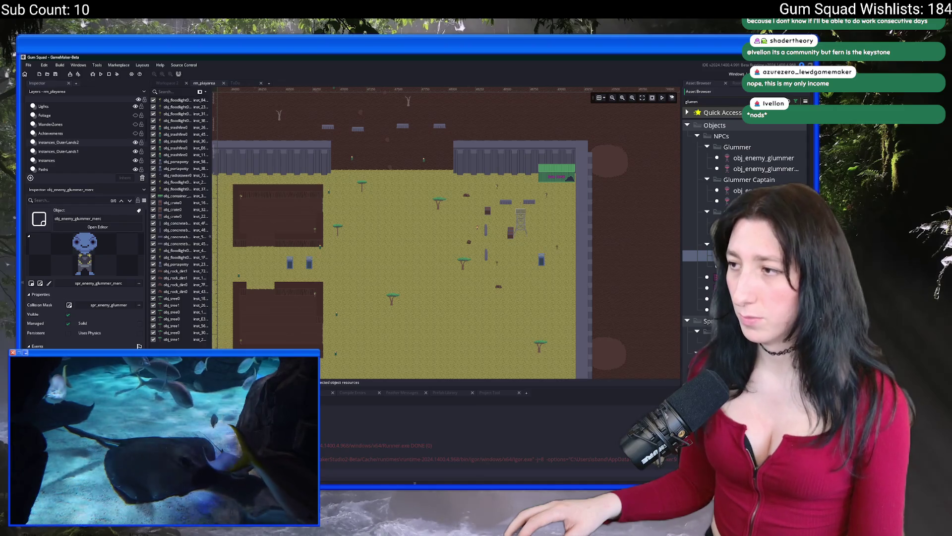
# Open obj_enemy_glummer_merc and bring up its spr_enemy_glummer_merc image for editing.
pyautogui.click(98, 227)
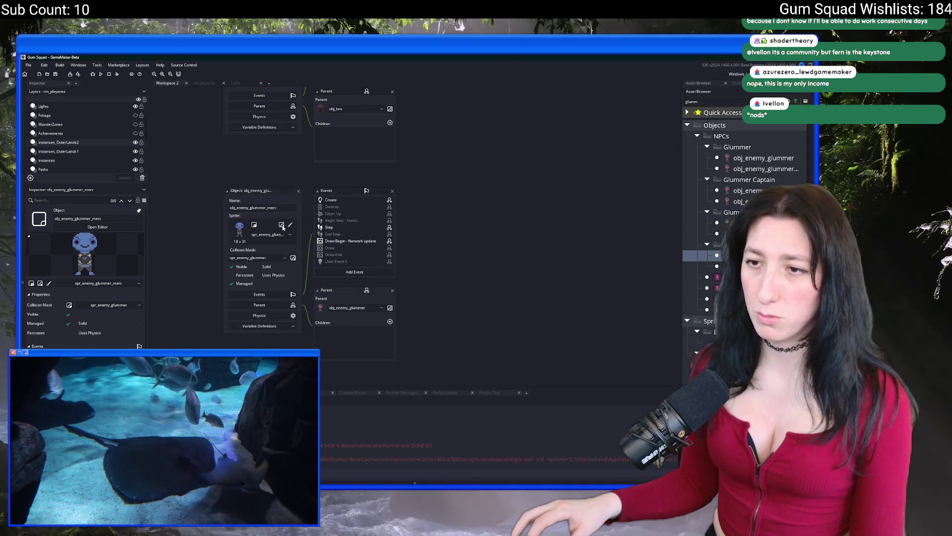
pyautogui.click(283, 225)
pyautogui.click(284, 178)
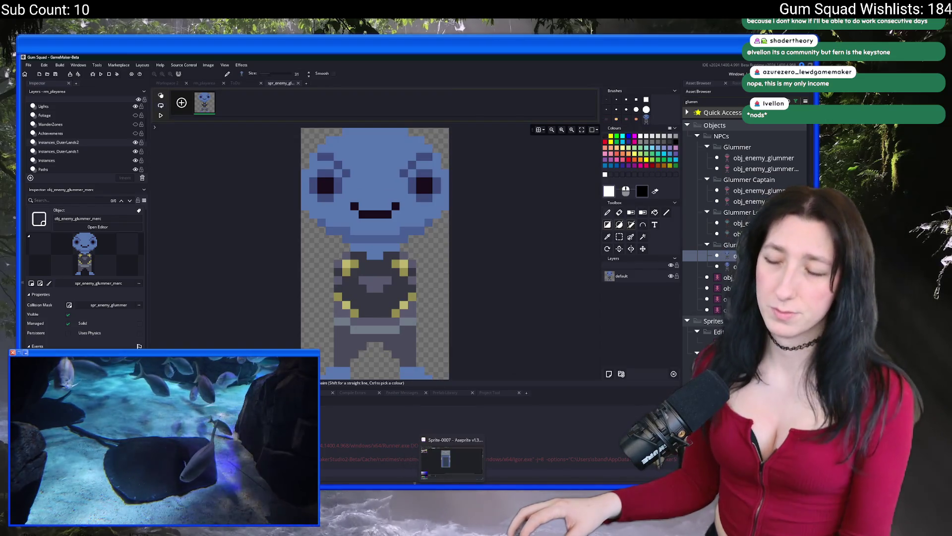
# Create a new sprite in Aseprite with the default settings.
pyautogui.hotkey('alt', 'Tab')
pyautogui.click(28, 64)
pyautogui.click(32, 72)
pyautogui.click(399, 329)
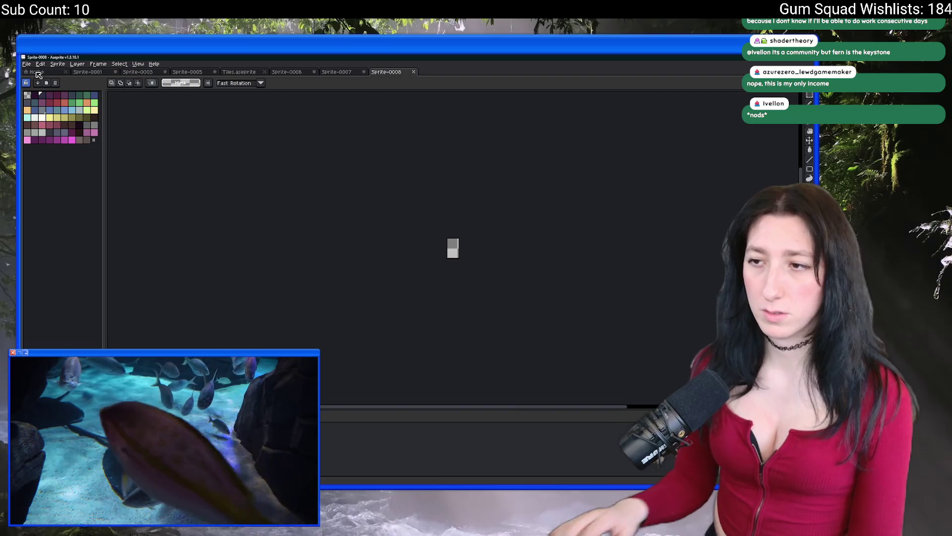
# Paste the copied merc sprite into the new document and commit it.
pyautogui.hotkey('ctrl', 'v')
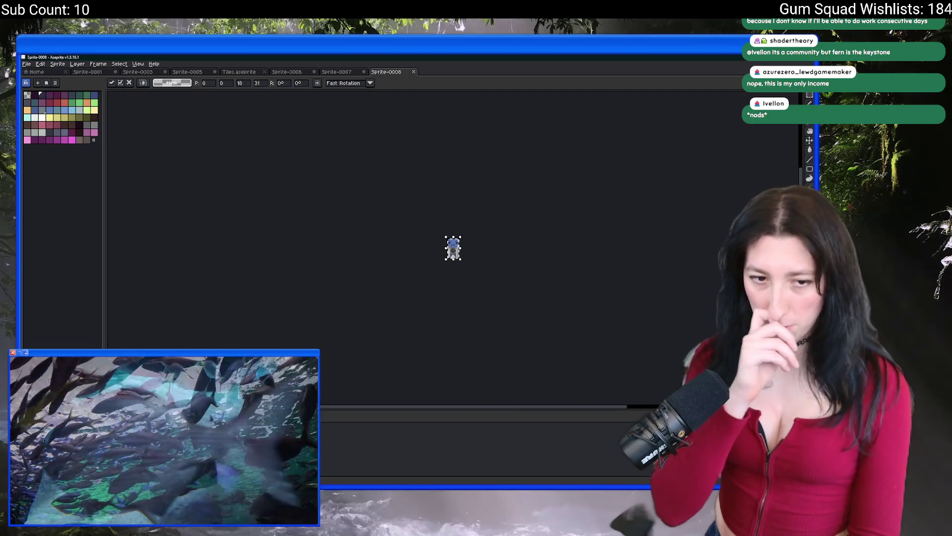
pyautogui.press('Return')
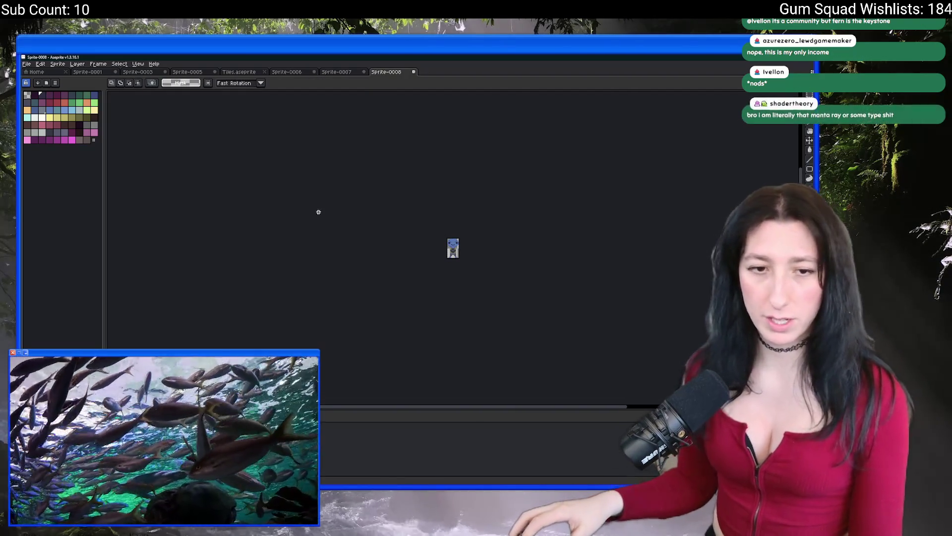
pyautogui.scroll(5, 445, 192)
pyautogui.scroll(1, 445, 191)
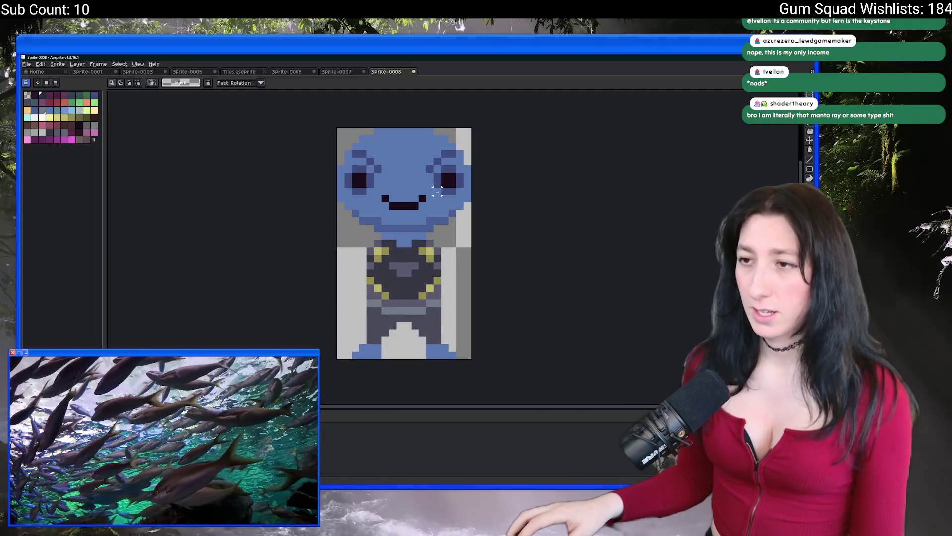
# Redraw the merc's left and right eyebrows with dark pixels.
pyautogui.press('i')
pyautogui.scroll(1, 436, 191)
pyautogui.scroll(-1, 376, 183)
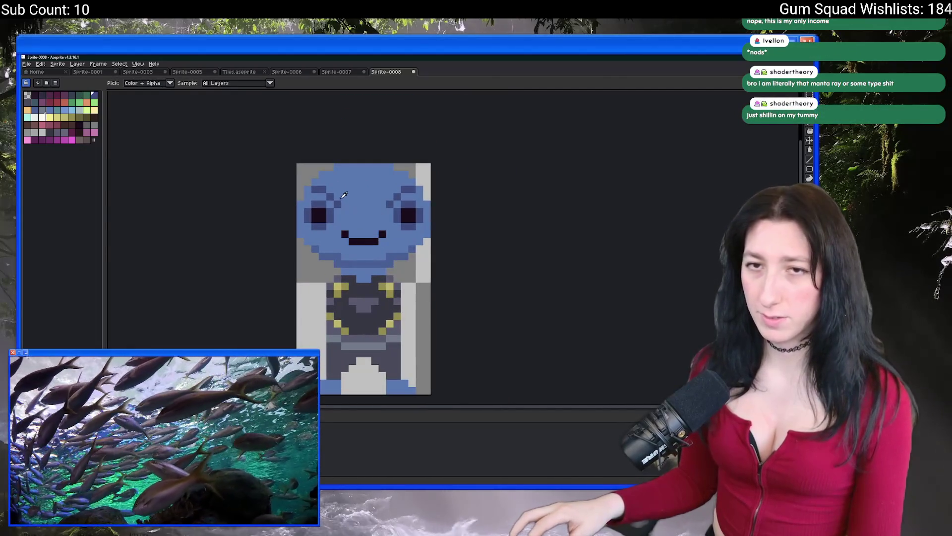
pyautogui.scroll(2, 344, 195)
pyautogui.press('b')
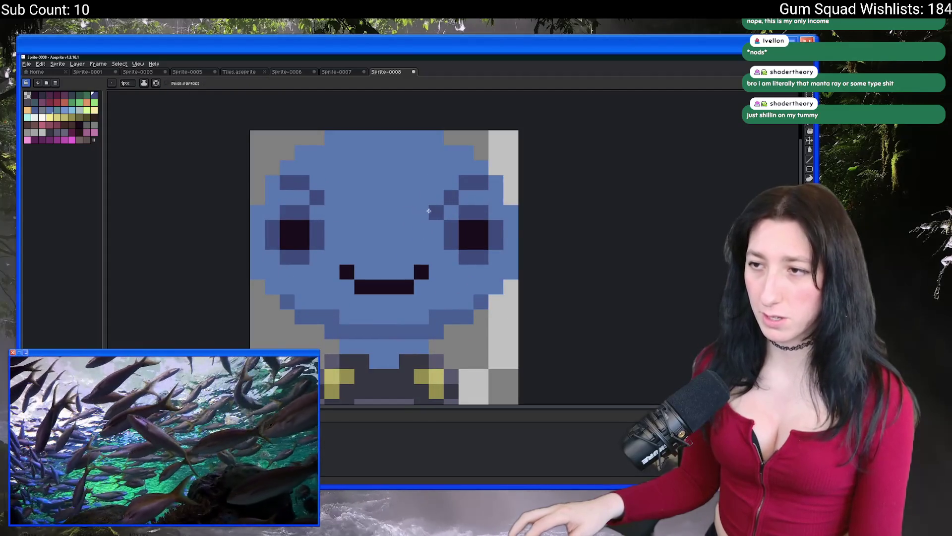
pyautogui.hotkey('ctrl', 'z')
pyautogui.click(445, 195)
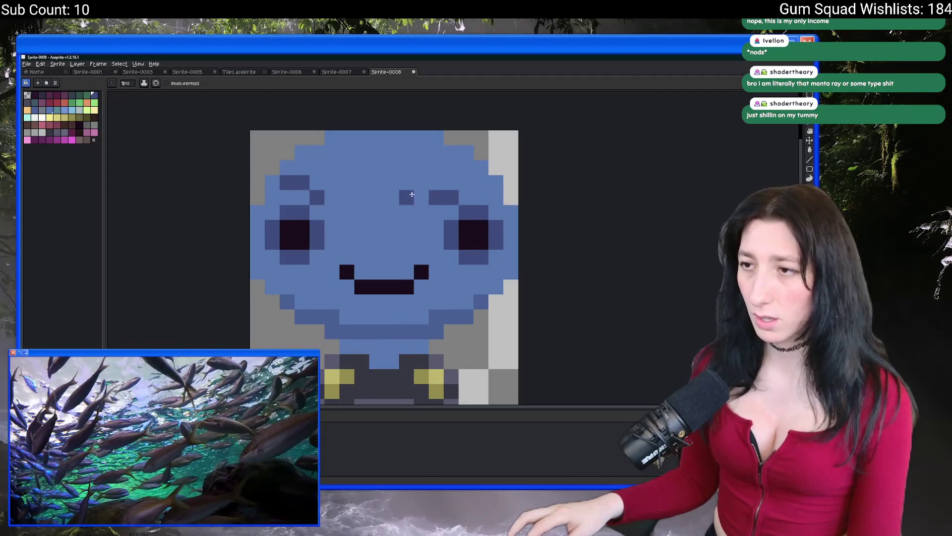
pyautogui.hotkey('ctrl', 'z')
pyautogui.hotkey('ctrl', 'z')
pyautogui.click(331, 197)
pyautogui.scroll(-3, 327, 198)
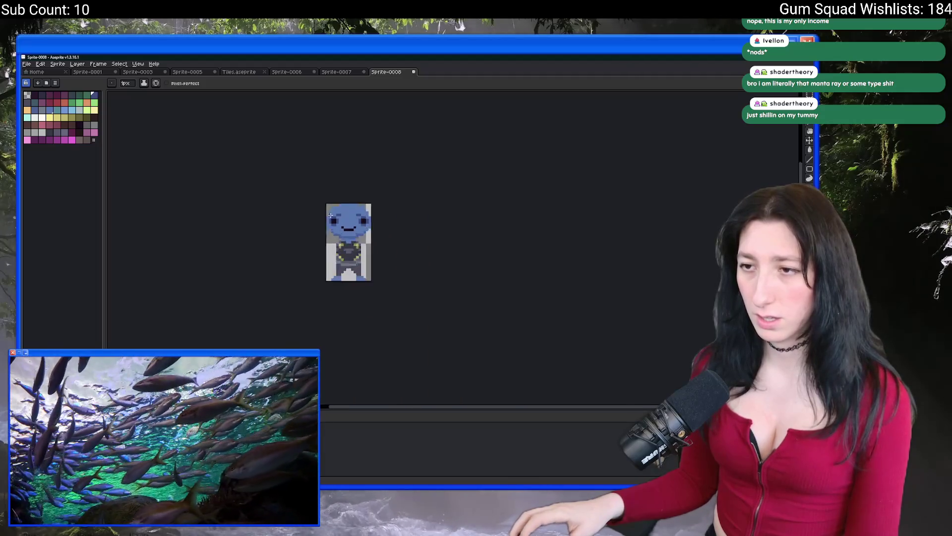
pyautogui.scroll(1, 341, 210)
pyautogui.click(341, 210)
pyautogui.scroll(-4, 456, 209)
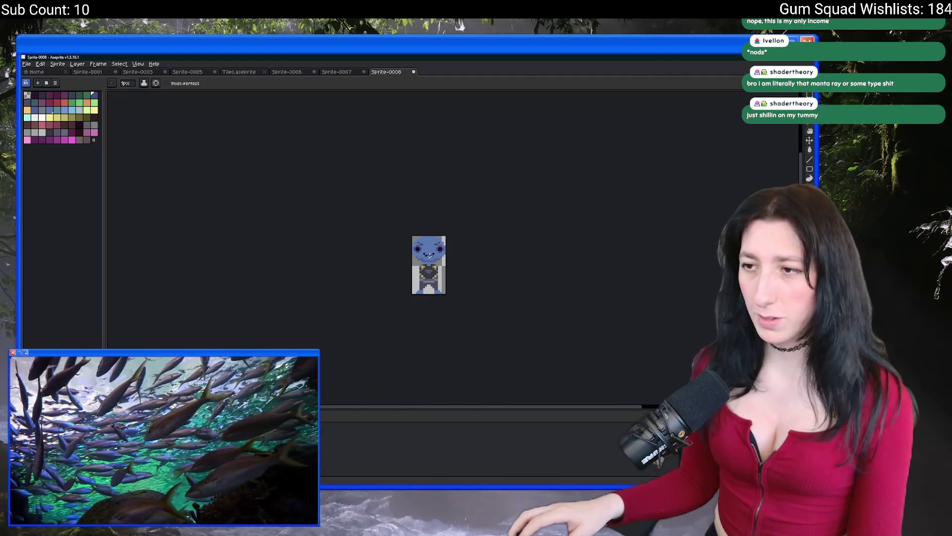
pyautogui.scroll(4, 420, 256)
# Paint over the ends of the mouth in blue to make it smaller.
pyautogui.press('i')
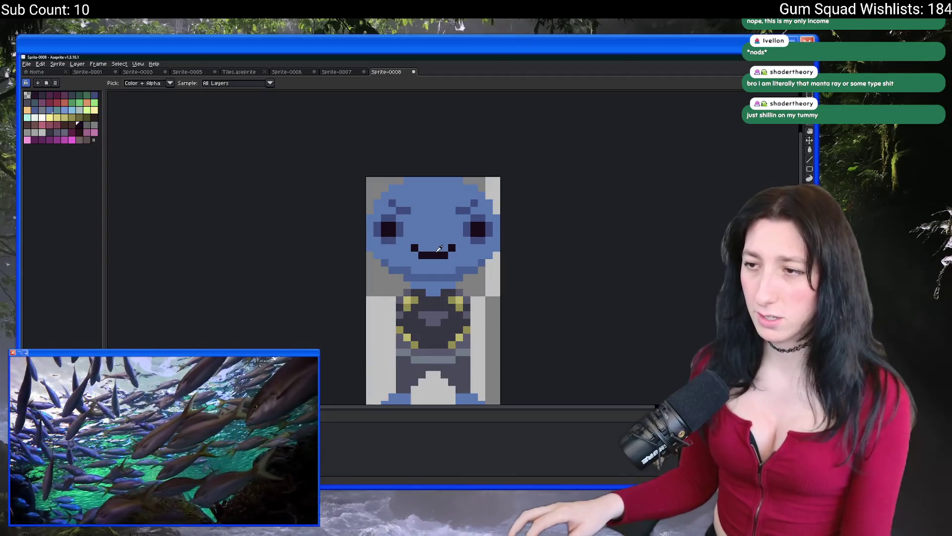
pyautogui.scroll(2, 439, 235)
pyautogui.press('b')
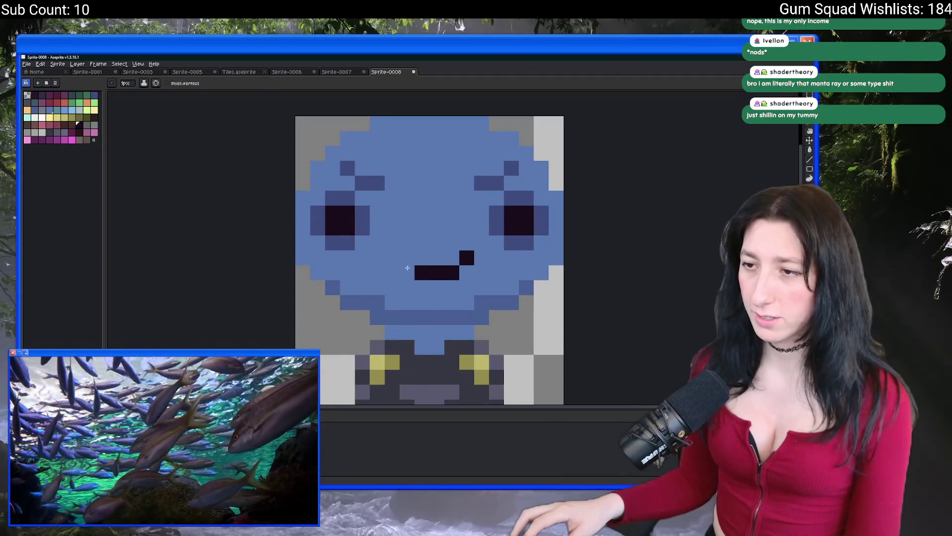
pyautogui.click(466, 257)
pyautogui.click(451, 272)
pyautogui.scroll(-3, 436, 272)
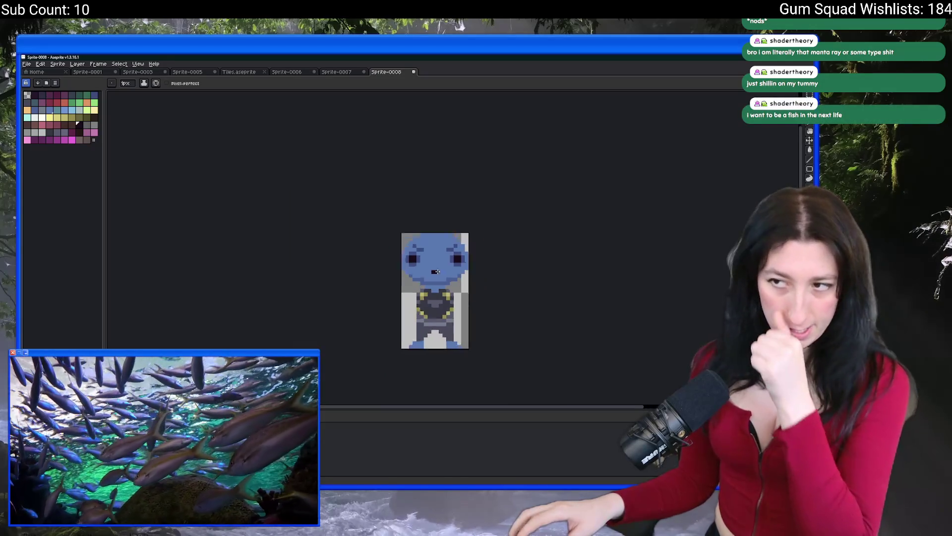
pyautogui.scroll(1, 441, 311)
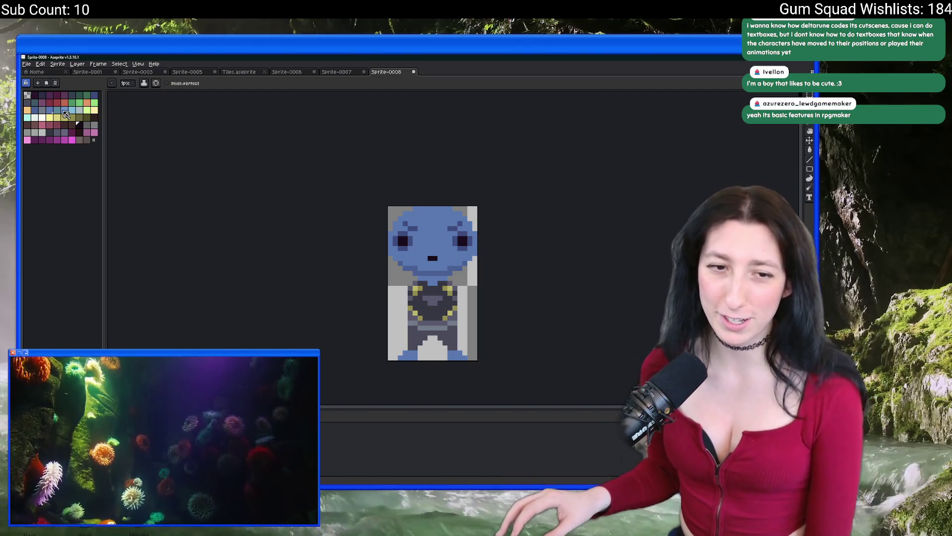
pyautogui.click(57, 64)
# Open Canvas Size and cancel, leaving the canvas unchanged.
pyautogui.click(90, 104)
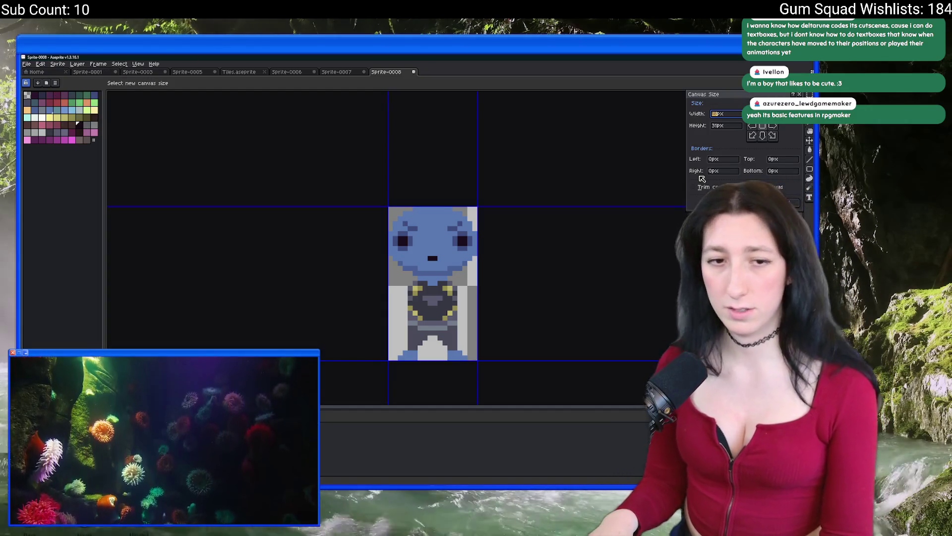
pyautogui.press('Escape')
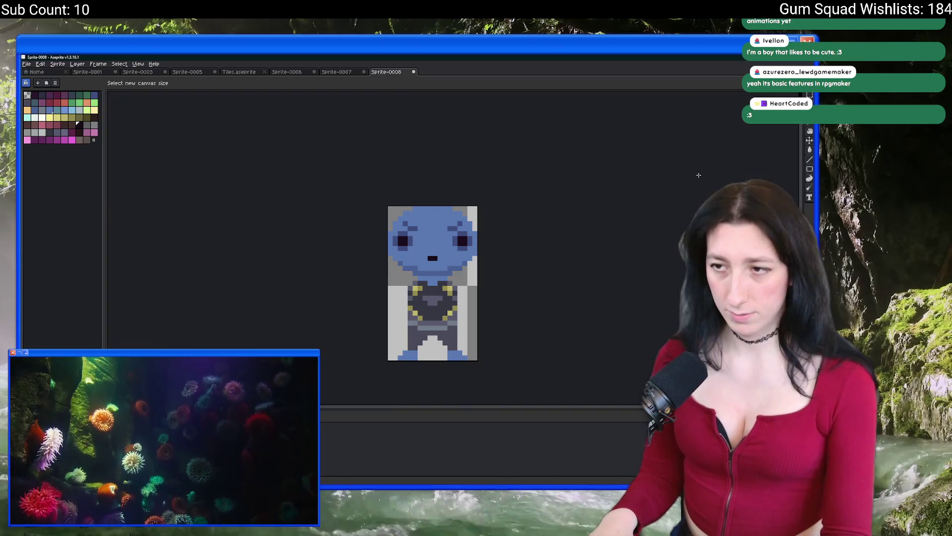
pyautogui.scroll(1, 567, 240)
pyautogui.scroll(1, 377, 323)
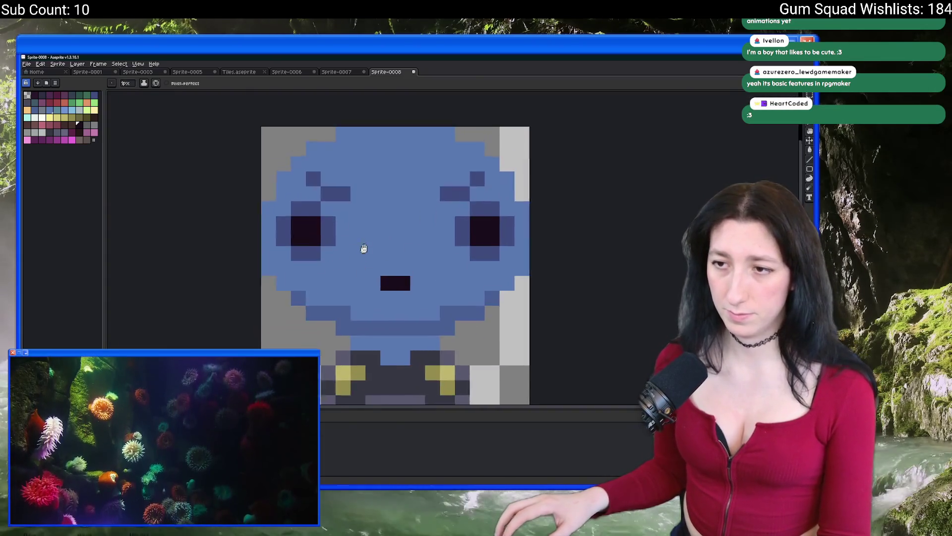
pyautogui.scroll(-5, 372, 238)
pyautogui.scroll(3, 369, 243)
# Paint the yellow chest trim over with the dark body colour.
pyautogui.press('i')
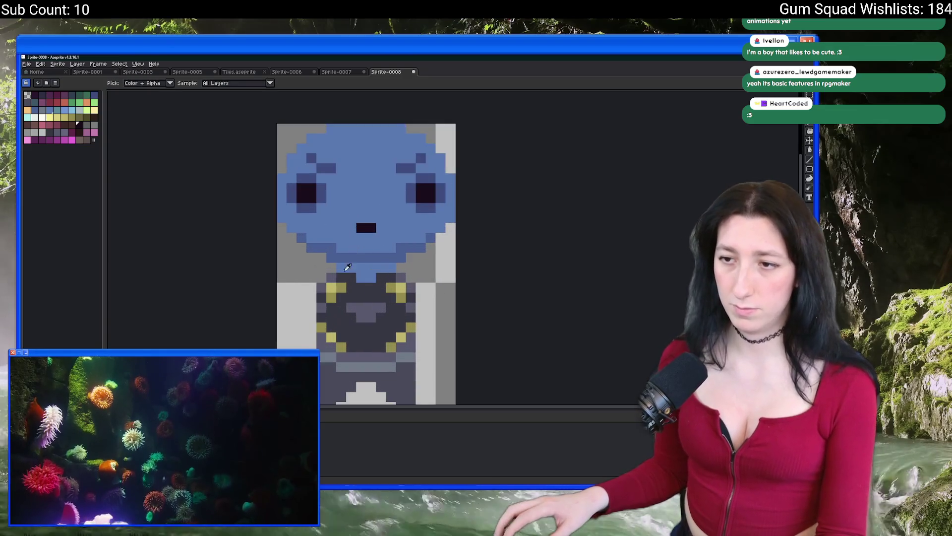
pyautogui.scroll(3, 366, 243)
pyautogui.press('b')
pyautogui.click(339, 243)
pyautogui.moveTo(459, 243)
pyautogui.mouseDown()
pyautogui.moveTo(472, 260)
pyautogui.moveTo(400, 293)
pyautogui.mouseUp()
pyautogui.click(439, 283)
pyautogui.hotkey('ctrl', 'z')
# Paint the grey T emblem and the remaining yellow chest trim dark.
pyautogui.click(420, 302)
pyautogui.moveTo(359, 361); pyautogui.dragTo(342, 339)
pyautogui.click(320, 323)
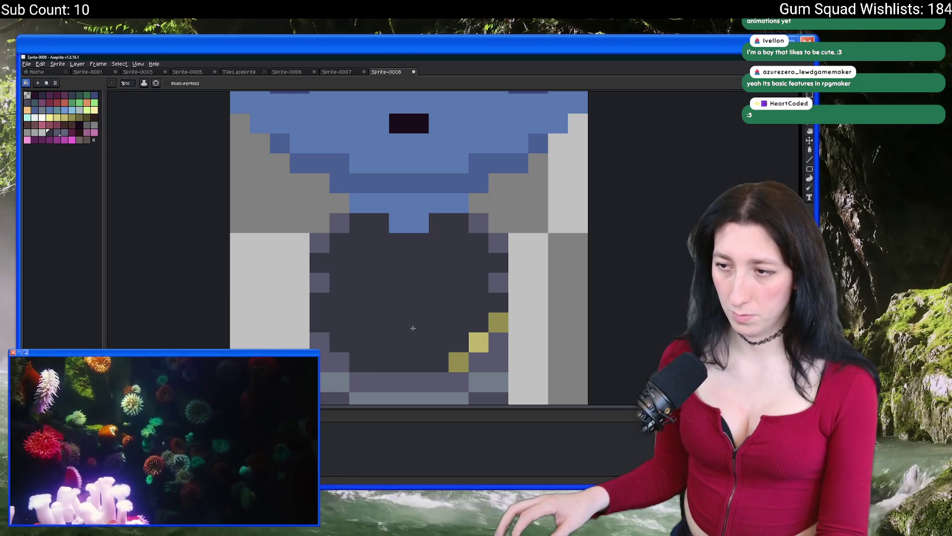
pyautogui.click(458, 362)
pyautogui.moveTo(478, 342); pyautogui.dragTo(497, 323)
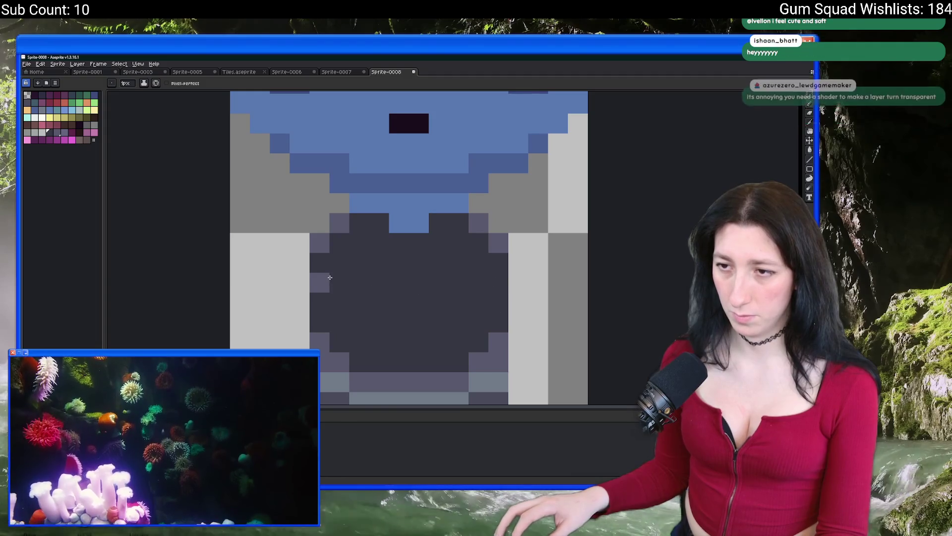
pyautogui.click(320, 282)
pyautogui.scroll(-5, 301, 308)
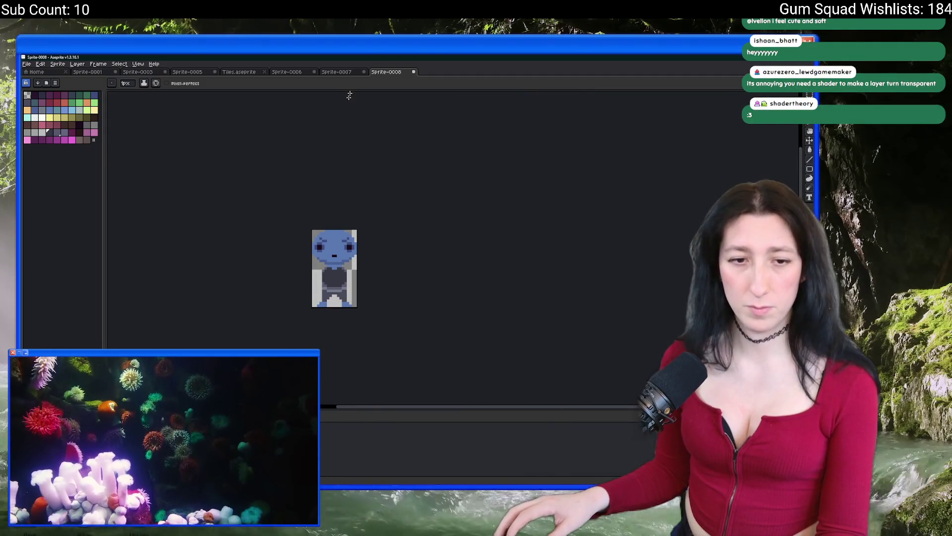
pyautogui.scroll(3, 333, 278)
pyautogui.scroll(3, 339, 241)
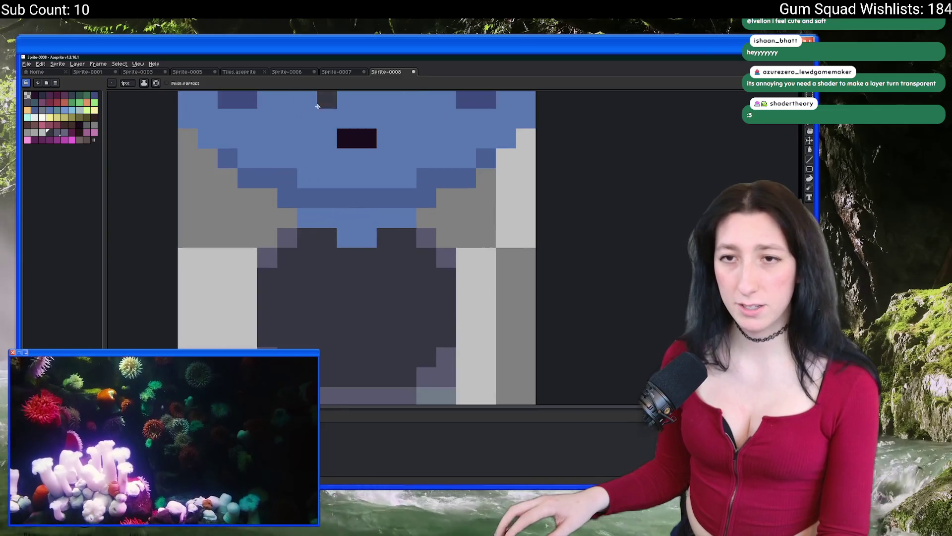
pyautogui.scroll(-2, 340, 241)
# Pick a grey palette swatch and draw grey pixels across the upper torso.
pyautogui.click(59, 111)
pyautogui.click(56, 132)
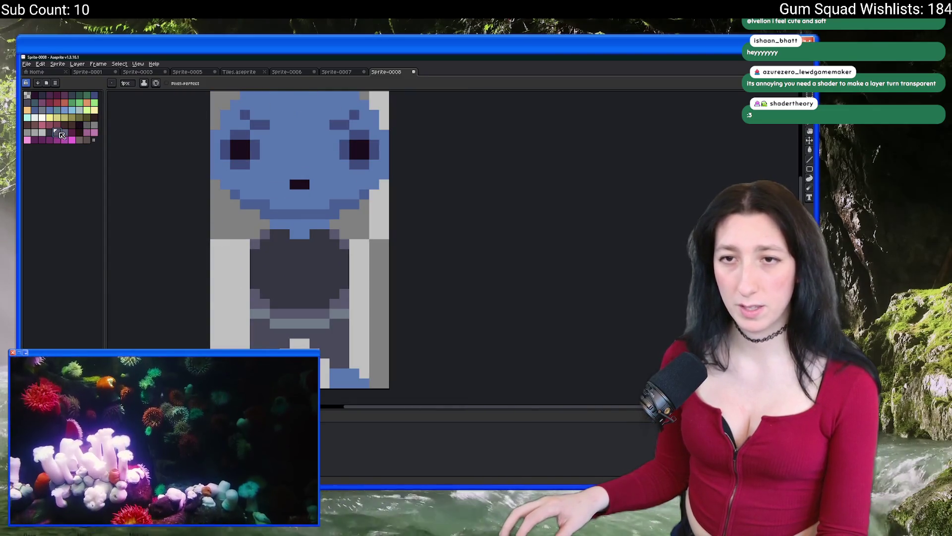
pyautogui.scroll(2, 334, 241)
pyautogui.click(334, 242)
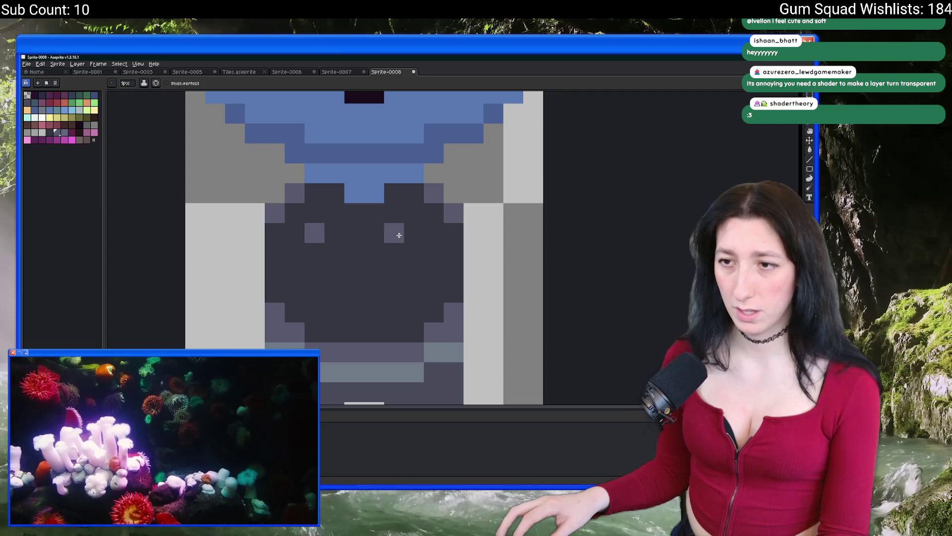
pyautogui.scroll(-5, 394, 228)
pyautogui.scroll(3, 399, 243)
pyautogui.press('v')
pyautogui.press('b')
pyautogui.scroll(4, 402, 247)
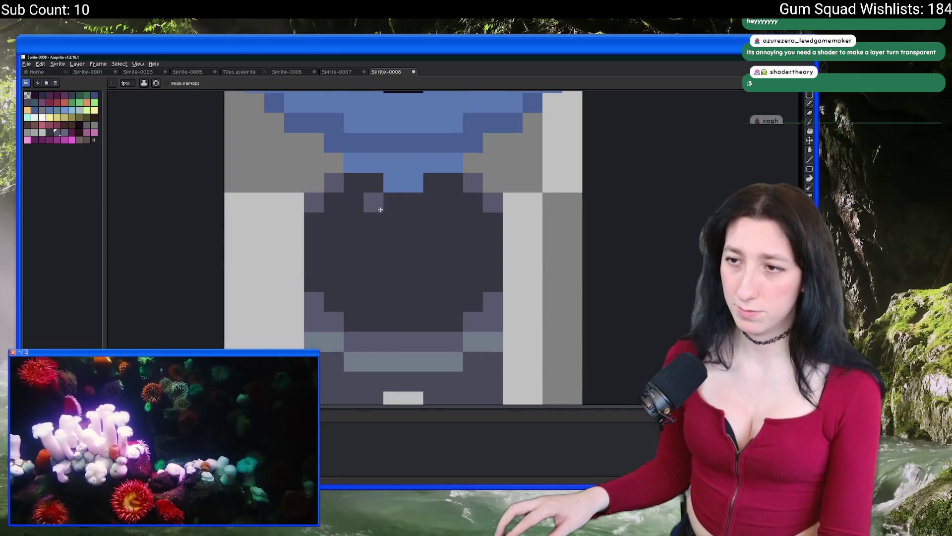
pyautogui.moveTo(374, 221)
pyautogui.mouseDown()
pyautogui.moveTo(393, 242)
pyautogui.moveTo(429, 200)
pyautogui.moveTo(430, 221)
pyautogui.moveTo(393, 240)
pyautogui.mouseUp()
pyautogui.scroll(-2, 392, 239)
pyautogui.scroll(1, 392, 239)
# Add light-grey pixels and a light-grey row across the lower torso.
pyautogui.click(362, 228)
pyautogui.click(332, 257)
pyautogui.hotkey('ctrl', 'z')
pyautogui.click(334, 245)
pyautogui.moveTo(437, 228); pyautogui.dragTo(467, 243)
pyautogui.click(377, 257)
pyautogui.moveTo(367, 273); pyautogui.dragTo(423, 272)
pyautogui.scroll(-1, 382, 287)
pyautogui.scroll(1, 382, 287)
# Draw a closed loop of light-grey pixels on the chest.
pyautogui.click(377, 301)
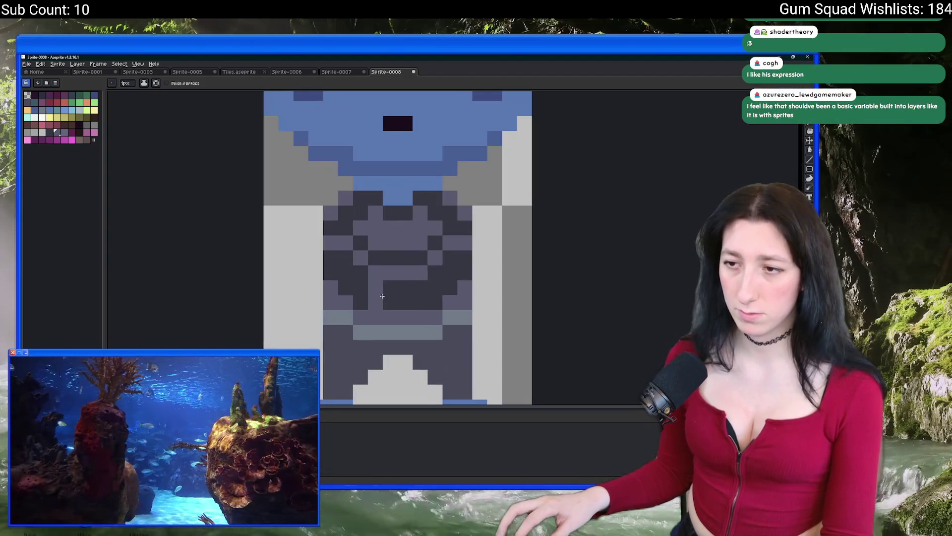
pyautogui.click(390, 289)
pyautogui.click(420, 288)
pyautogui.click(419, 302)
pyautogui.click(407, 303)
pyautogui.click(389, 303)
pyautogui.scroll(-5, 380, 304)
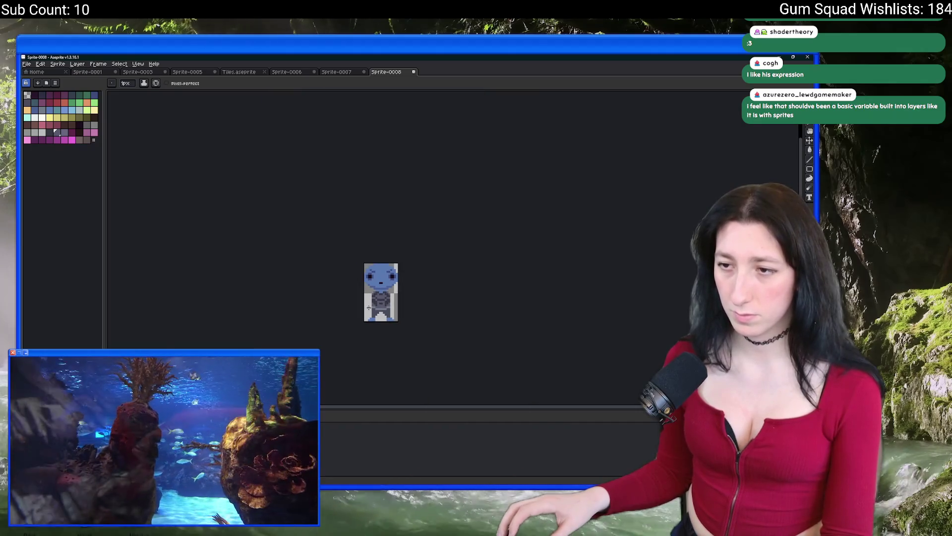
pyautogui.scroll(5, 381, 305)
pyautogui.scroll(-6, 488, 297)
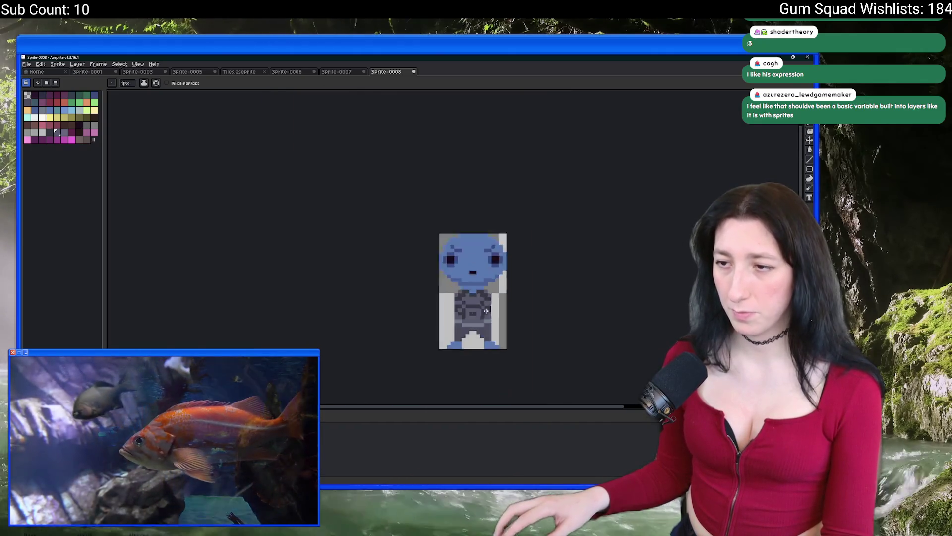
pyautogui.scroll(2, 468, 283)
pyautogui.scroll(1, 468, 284)
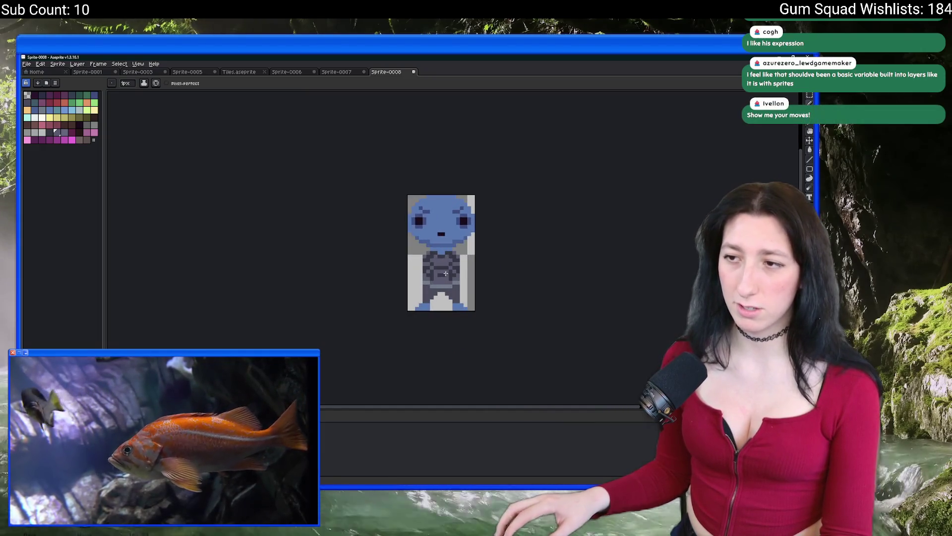
pyautogui.scroll(3, 468, 284)
# Fill the belt and its side pixels with olive using the Paint Bucket.
pyautogui.press('i')
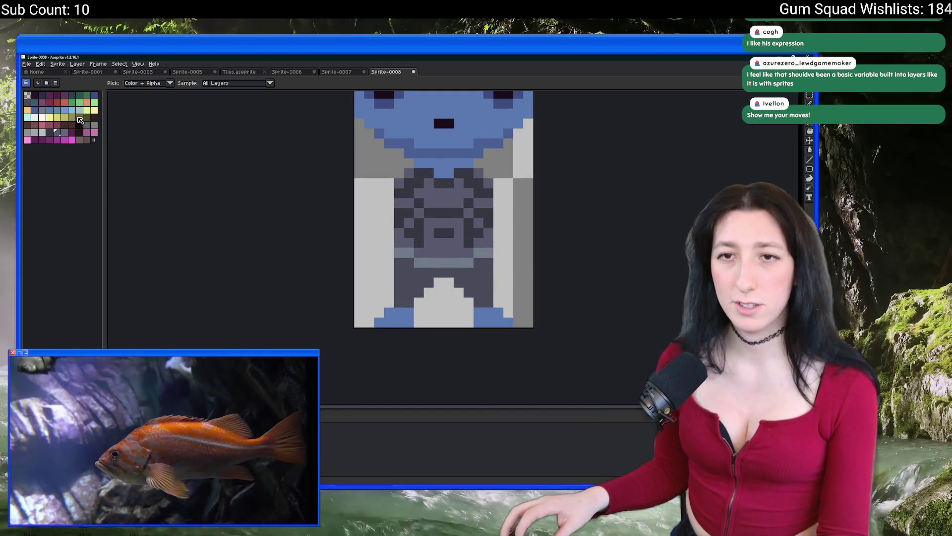
pyautogui.scroll(1, 453, 322)
pyautogui.scroll(1, 453, 322)
pyautogui.press('g')
pyautogui.click(397, 241)
pyautogui.hotkey('ctrl', 'z')
pyautogui.click(451, 198)
pyautogui.click(531, 187)
pyautogui.click(367, 182)
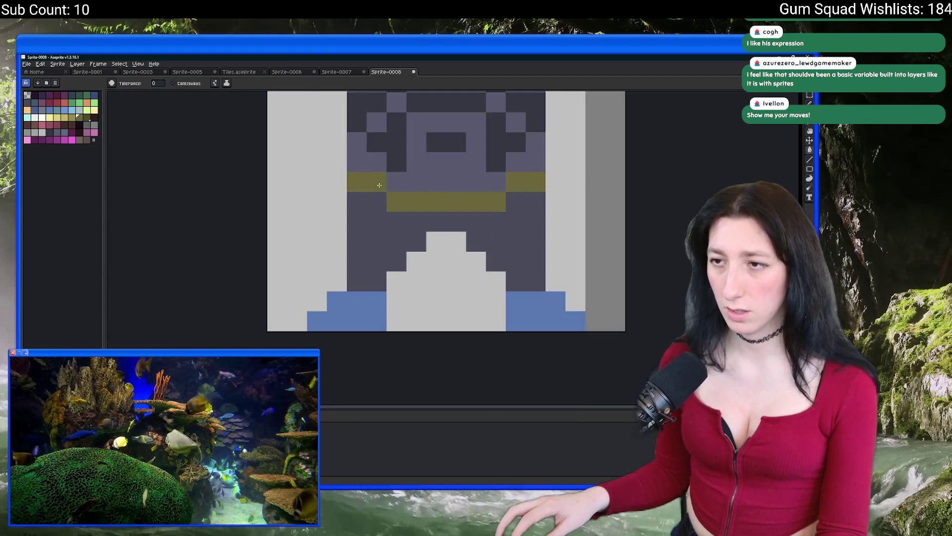
pyautogui.scroll(-4, 402, 220)
pyautogui.scroll(4, 401, 220)
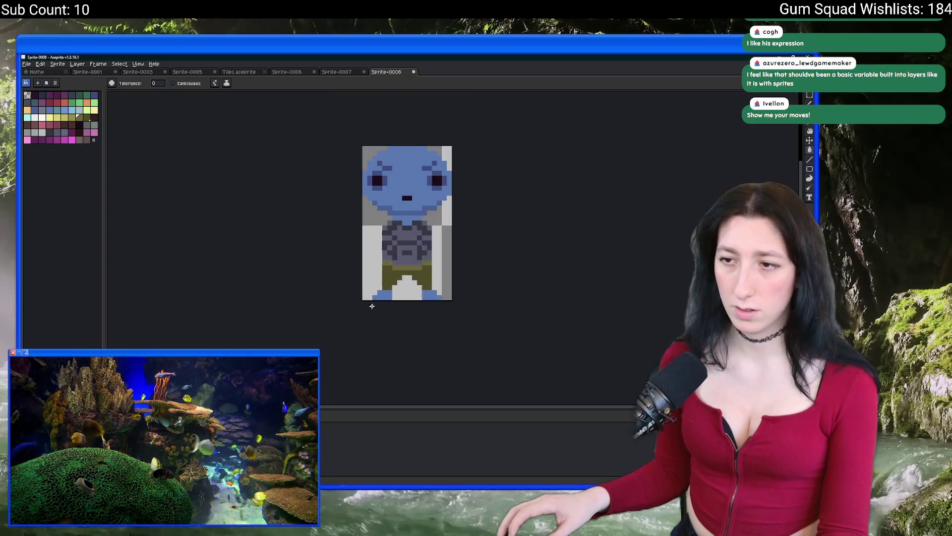
# Sample a lighter colour and swap it in for the torso's dark pattern colour.
pyautogui.press('i')
pyautogui.click(415, 197)
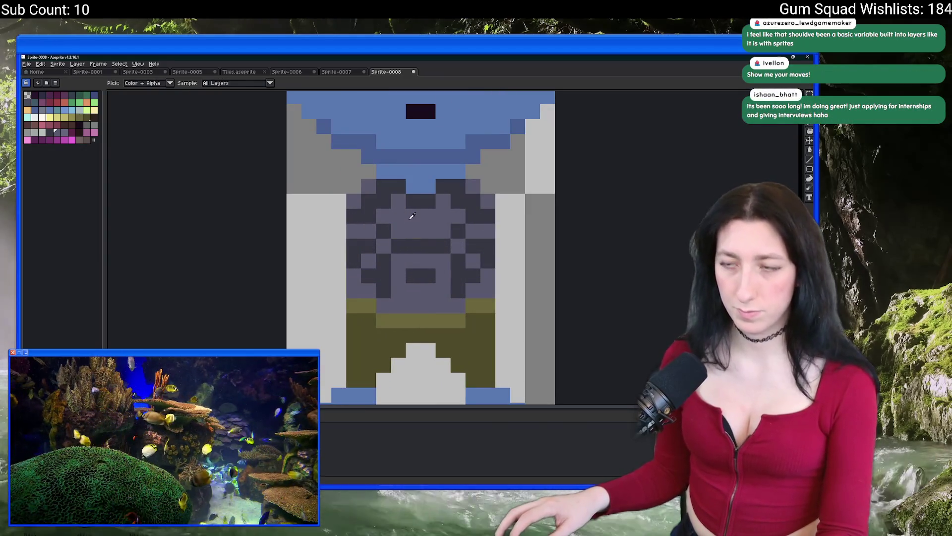
pyautogui.click(393, 197)
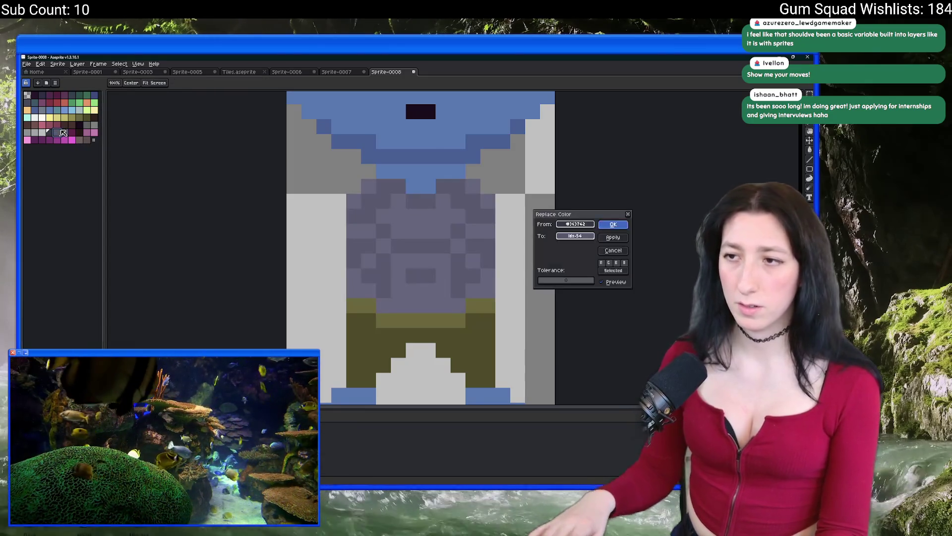
pyautogui.scroll(-8, 487, 170)
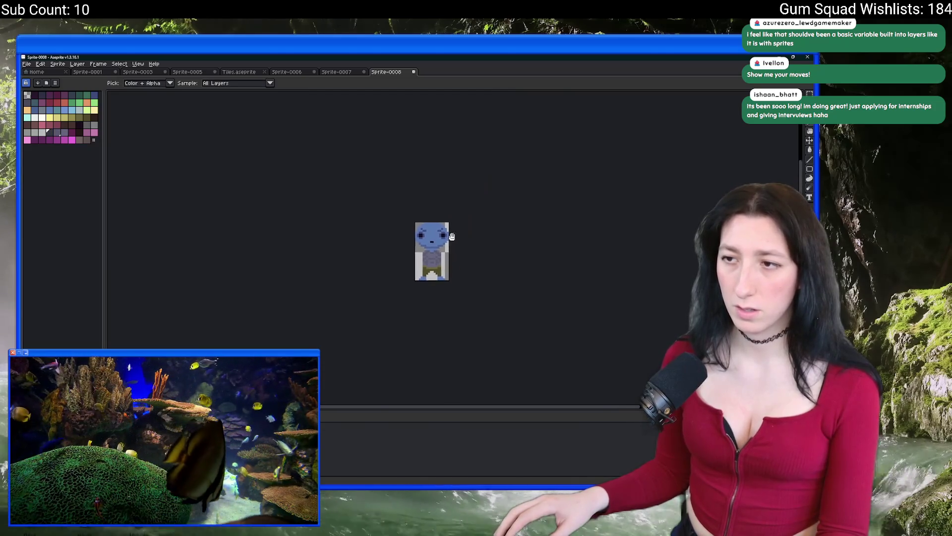
pyautogui.scroll(6, 432, 247)
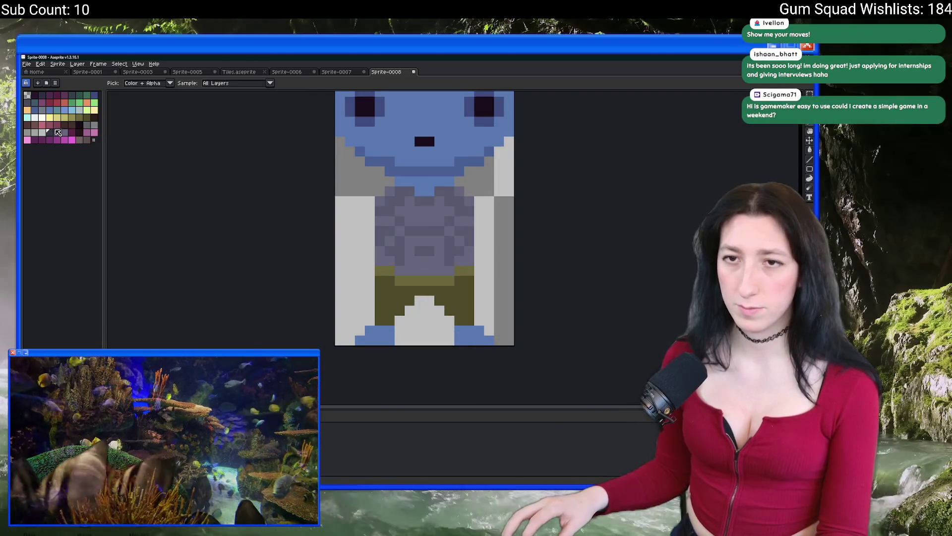
# Pencil dark shading pixels along the torso's lower left and right sides.
pyautogui.click(57, 132)
pyautogui.press('b')
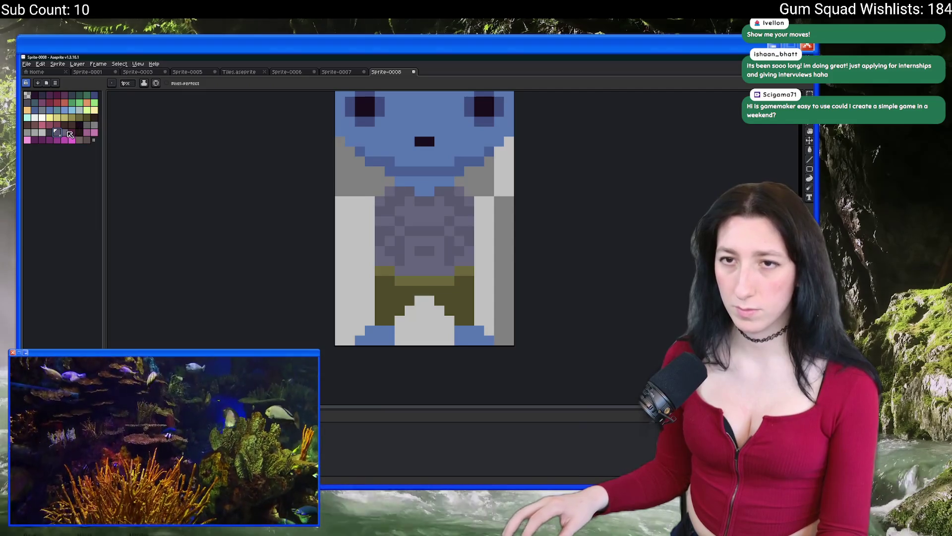
pyautogui.press('+')
pyautogui.click(63, 133)
pyautogui.click(50, 132)
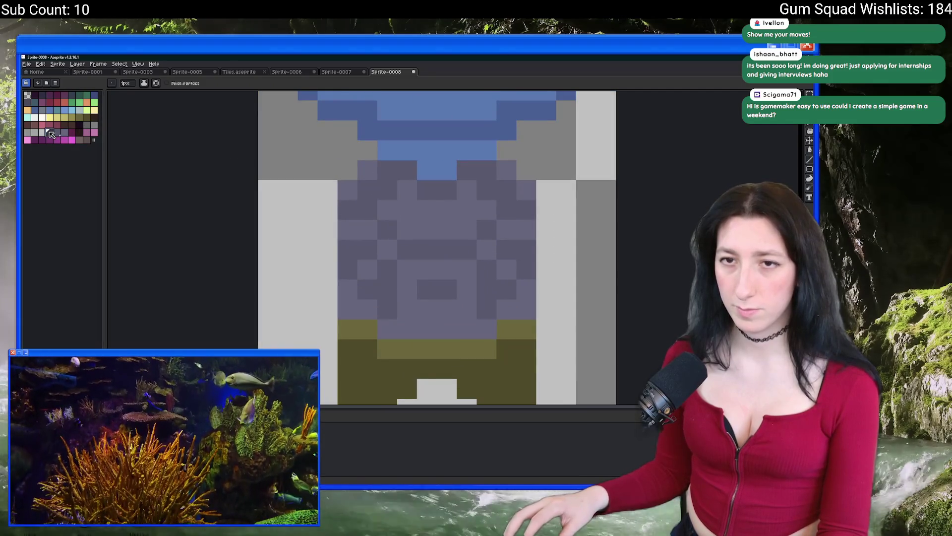
pyautogui.moveTo(344, 313); pyautogui.dragTo(347, 290)
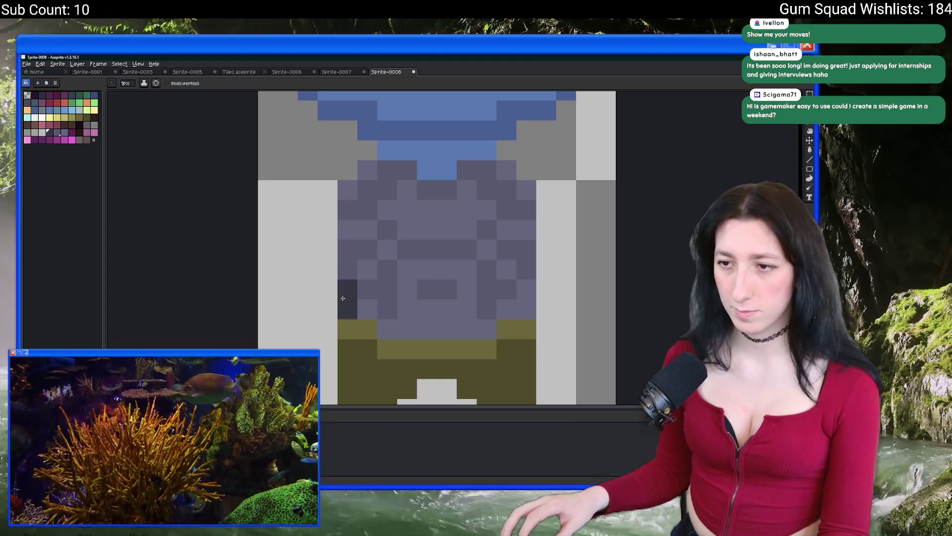
pyautogui.moveTo(525, 290)
pyautogui.mouseDown()
pyautogui.moveTo(526, 304)
pyautogui.moveTo(491, 328)
pyautogui.moveTo(392, 328)
pyautogui.moveTo(367, 310)
pyautogui.mouseUp()
pyautogui.scroll(-5, 441, 338)
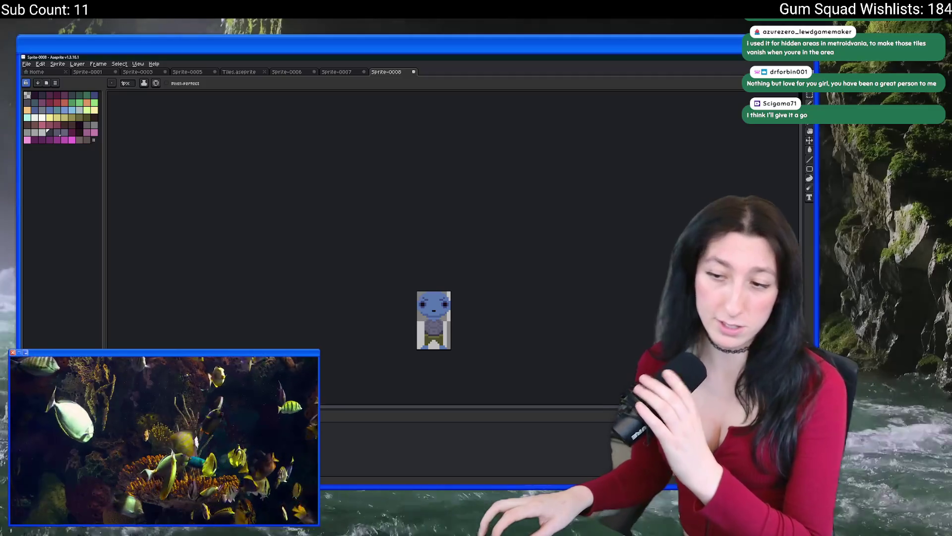
# Back in GameMaker, open project-wide Search & Replace and enter the search text.
pyautogui.hotkey('alt', 'Tab')
pyautogui.hotkey('ctrl', 'shift', 'f')
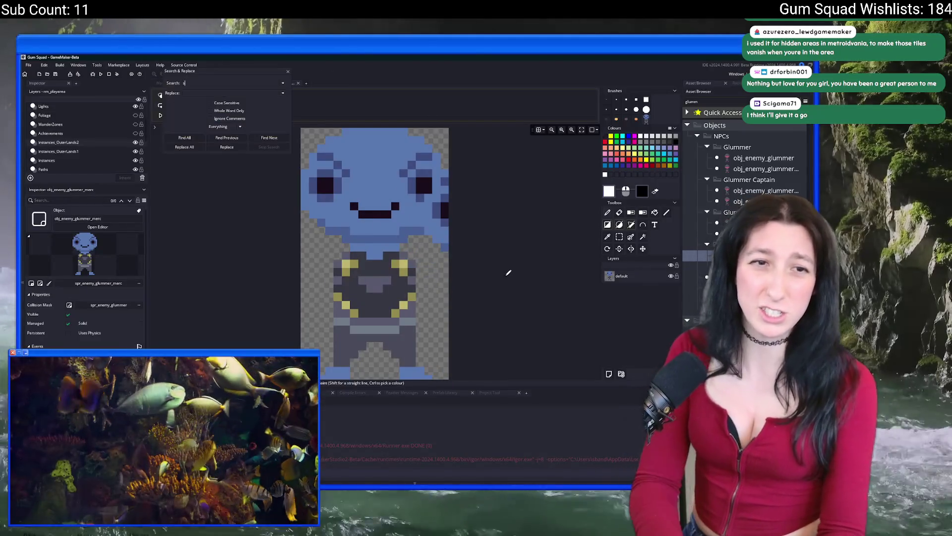
pyautogui.write('shader_sent')
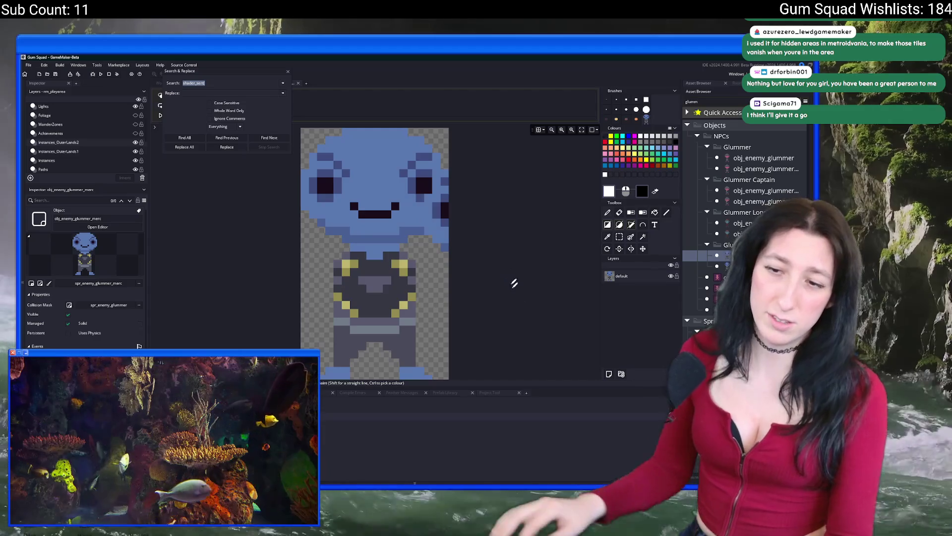
pyautogui.press('BackSpace')
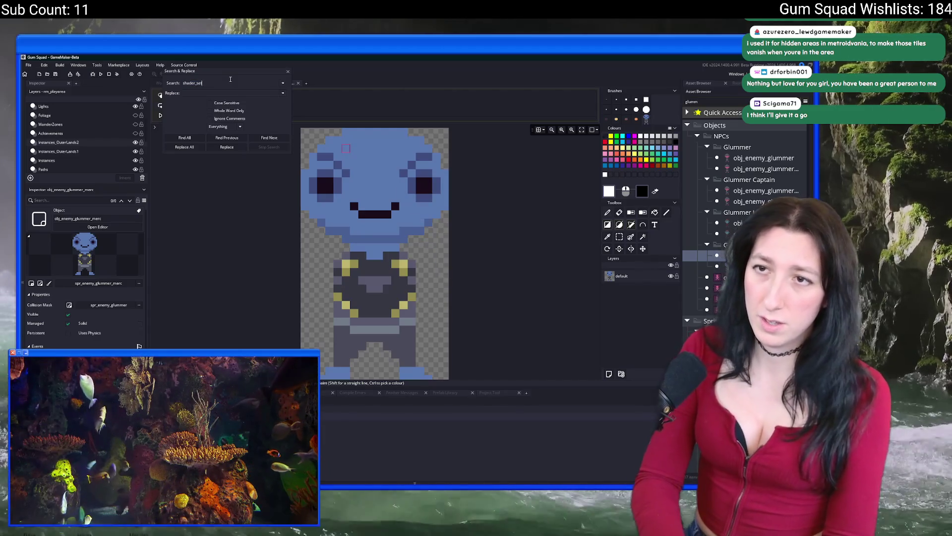
pyautogui.hotkey('ctrl', 'a')
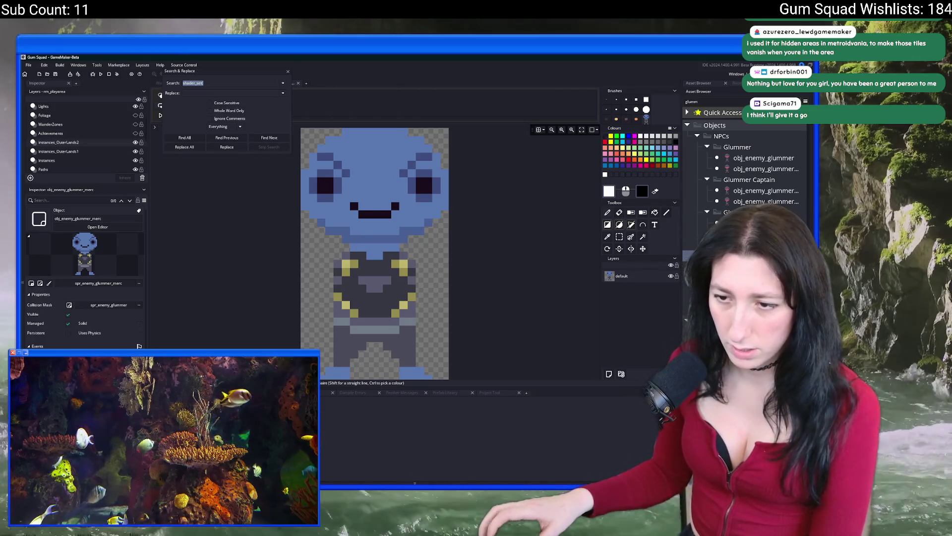
# Filter the Asset Browser by 'alpha' and select the shd_alpha shader.
pyautogui.doubleClick(724, 103)
pyautogui.write('alp')
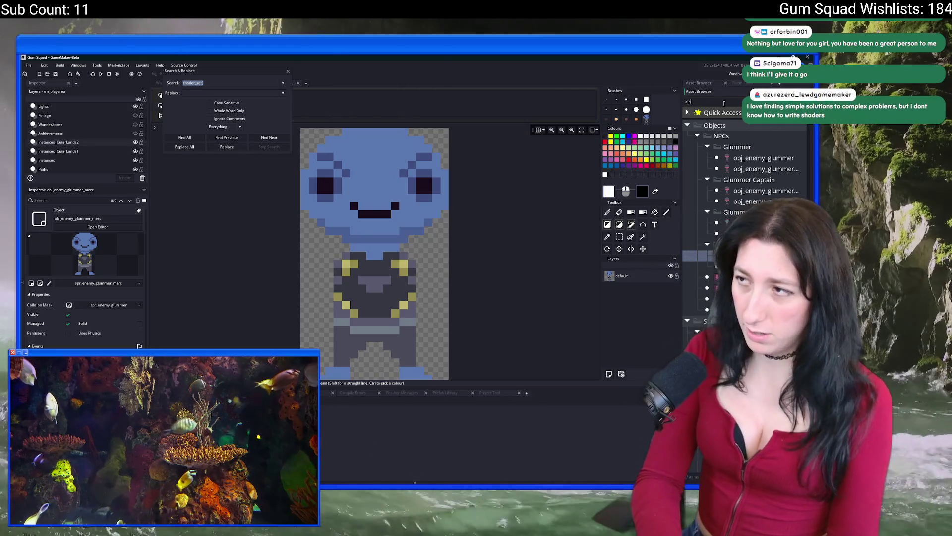
pyautogui.write('ha')
pyautogui.click(744, 137)
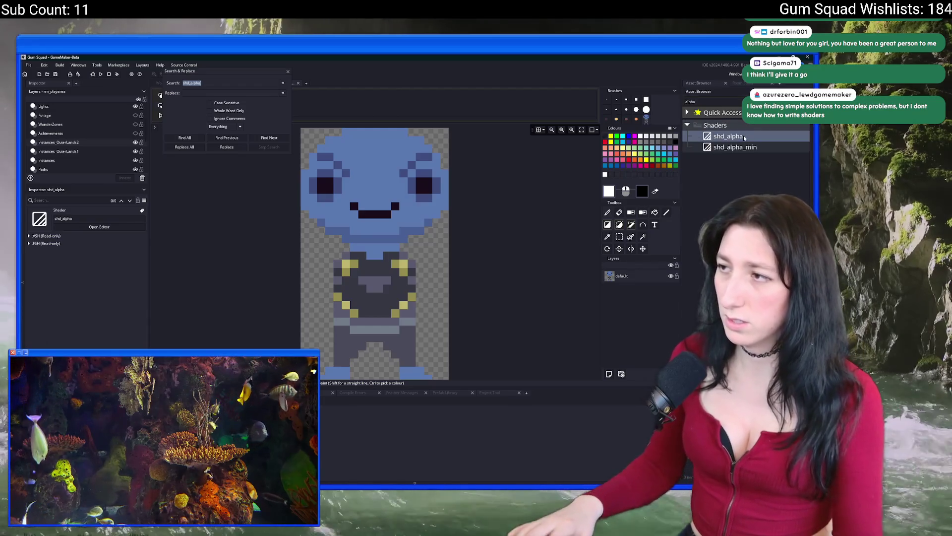
# List all shd_alpha uses and inspect the ceiling_layer_begin line that sets it.
pyautogui.click(184, 138)
pyautogui.doubleClick(362, 423)
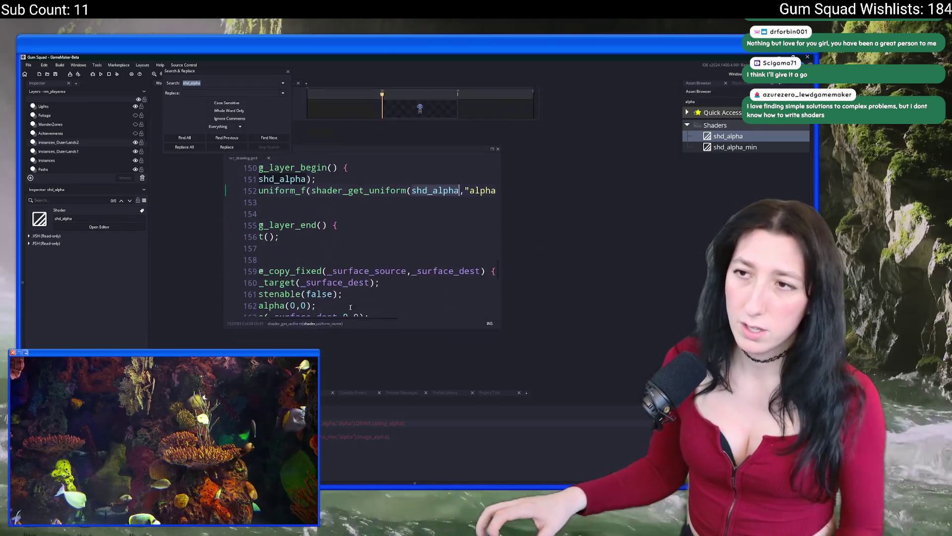
pyautogui.moveTo(500, 206); pyautogui.dragTo(662, 206)
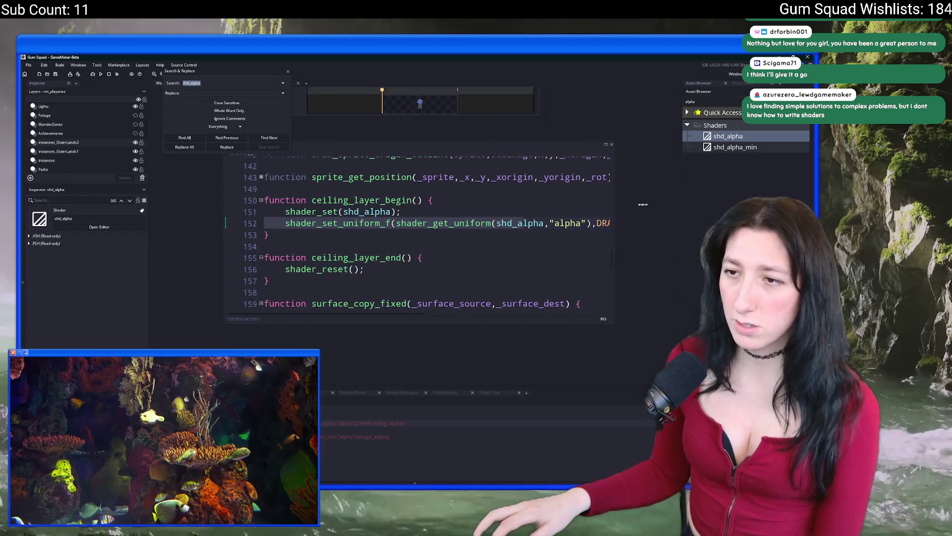
pyautogui.click(413, 200)
pyautogui.click(355, 200)
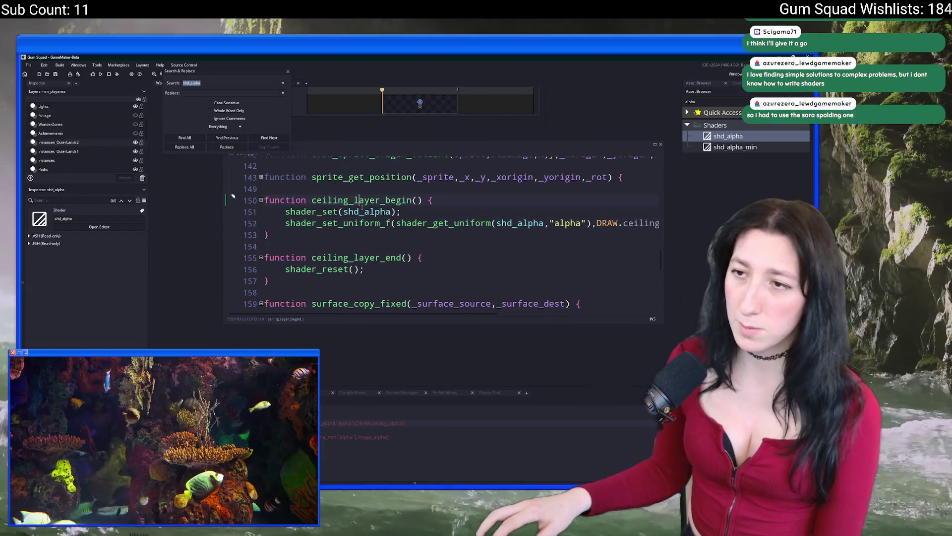
pyautogui.click(311, 211)
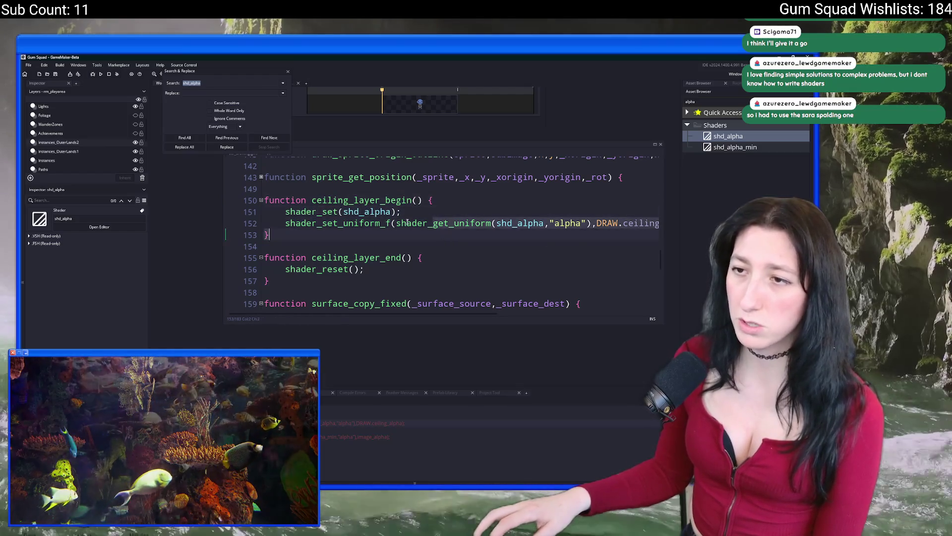
# Open the shd_alpha shader source, close Search & Replace, and expand the fragment shader.
pyautogui.middleClick(367, 211)
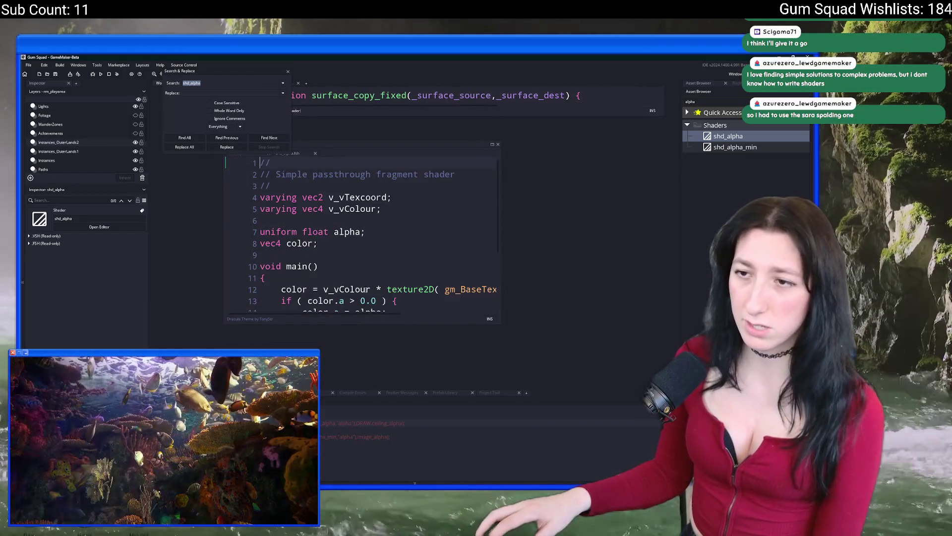
pyautogui.scroll(-2, 451, 272)
pyautogui.moveTo(501, 244); pyautogui.dragTo(639, 241)
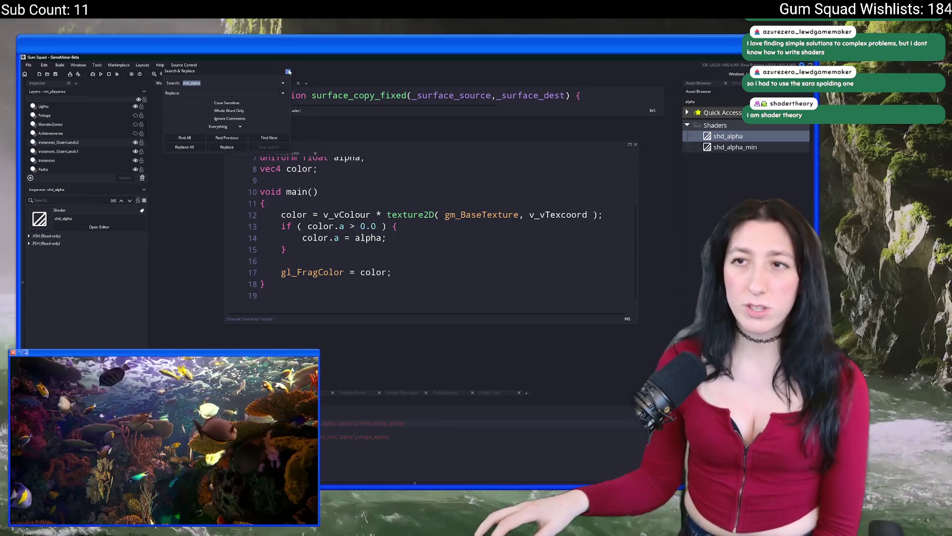
pyautogui.click(288, 72)
pyautogui.click(376, 180)
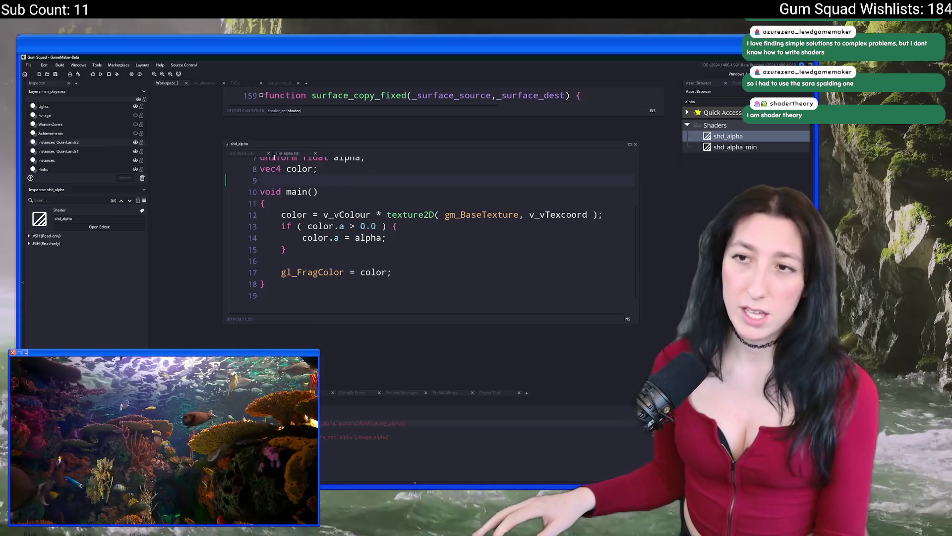
pyautogui.click(243, 153)
pyautogui.click(287, 153)
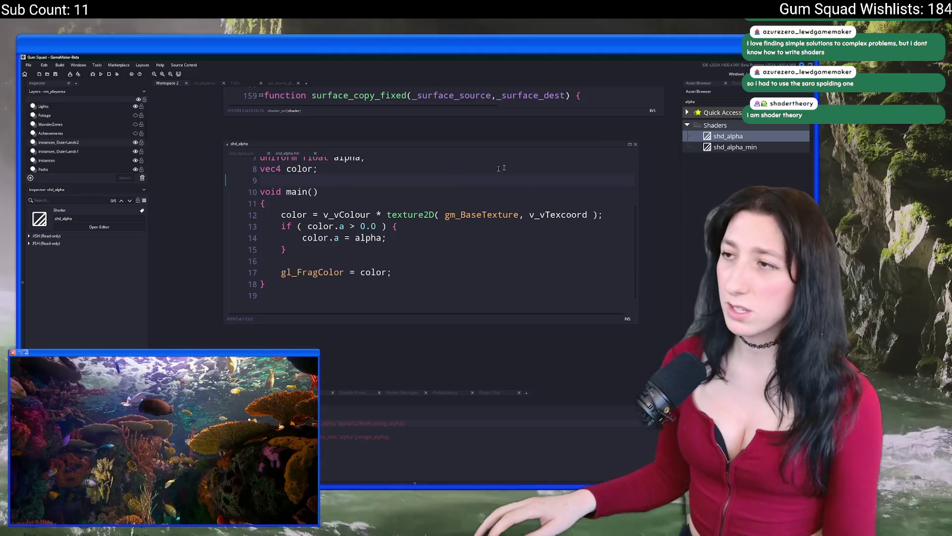
pyautogui.click(630, 146)
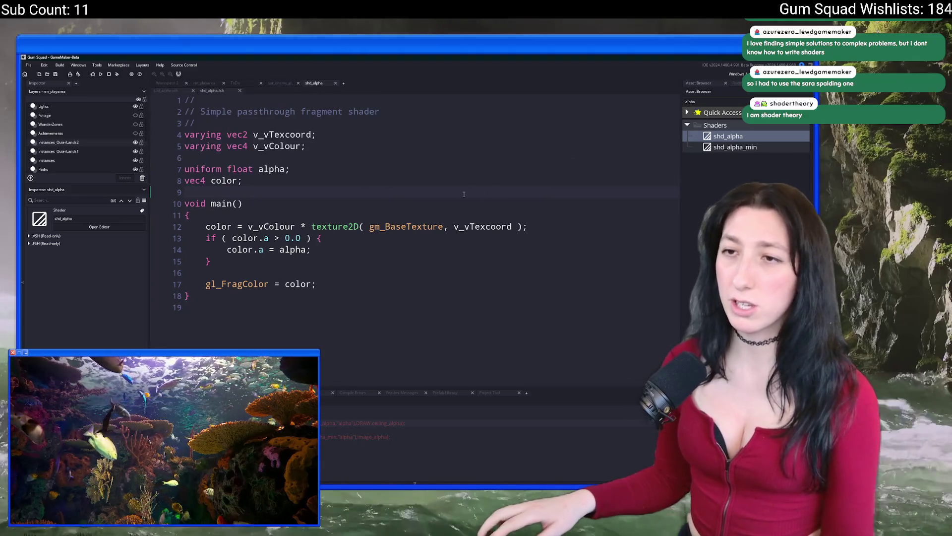
# Hide the Inspector and Asset Browser docks with F12, then return to scr_drawing.
pyautogui.press('F12')
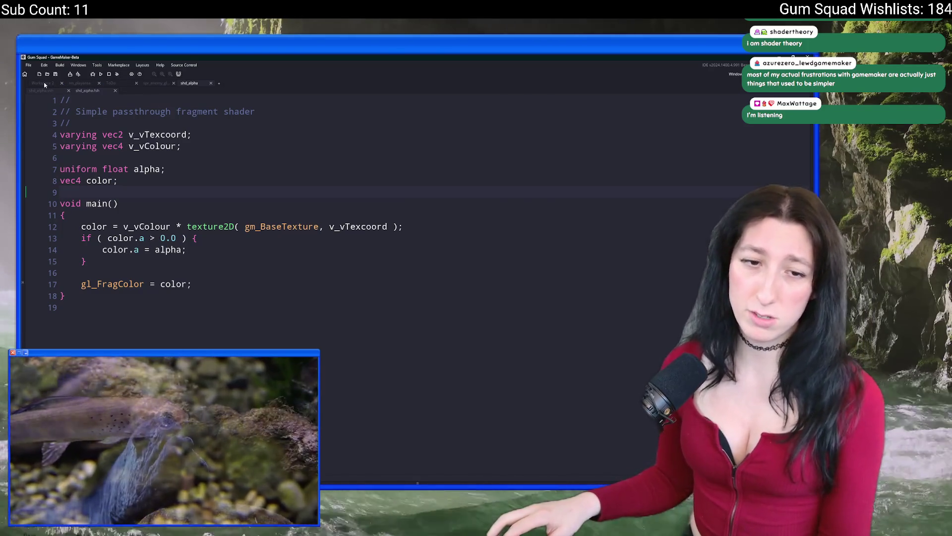
pyautogui.click(49, 84)
pyautogui.click(256, 162)
pyautogui.press('Return')
pyautogui.press('Return')
pyautogui.press('Up')
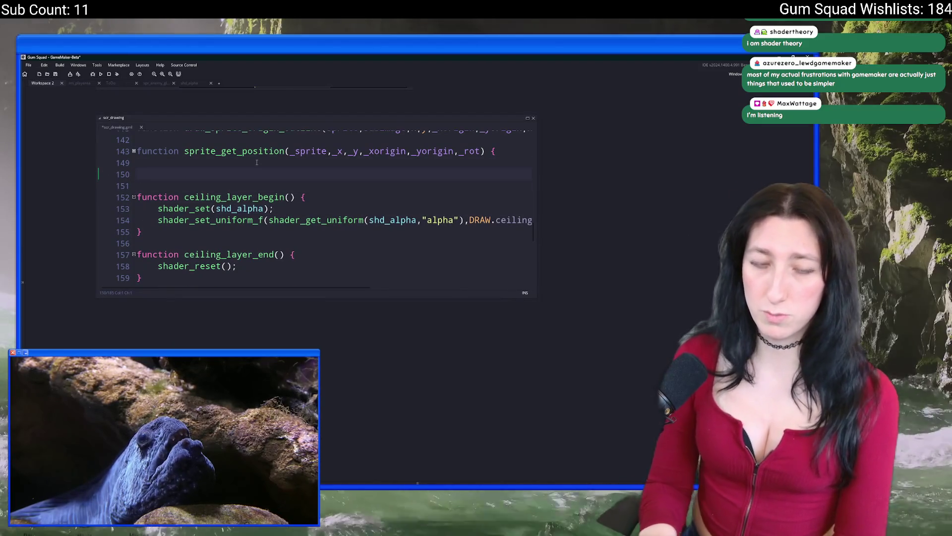
pyautogui.write('gpu_')
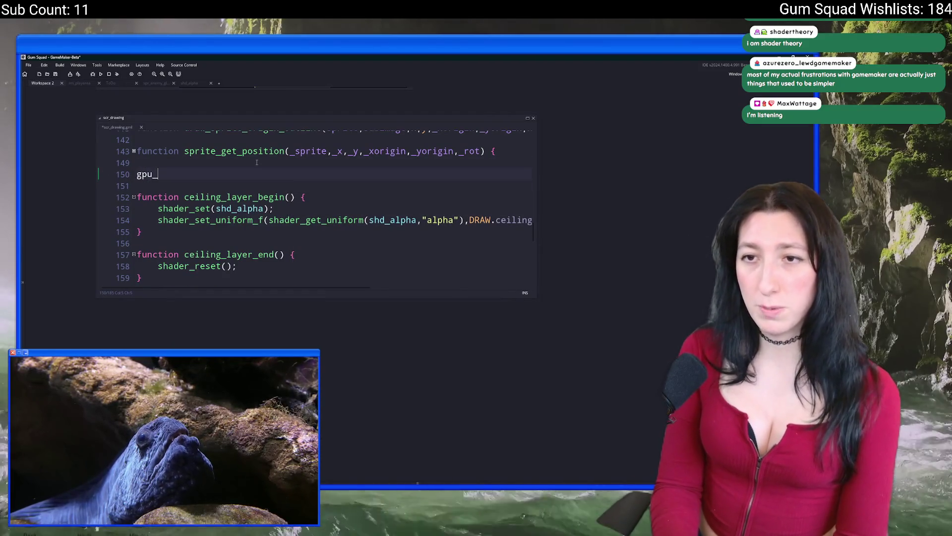
pyautogui.write('set_colo')
pyautogui.press('Return')
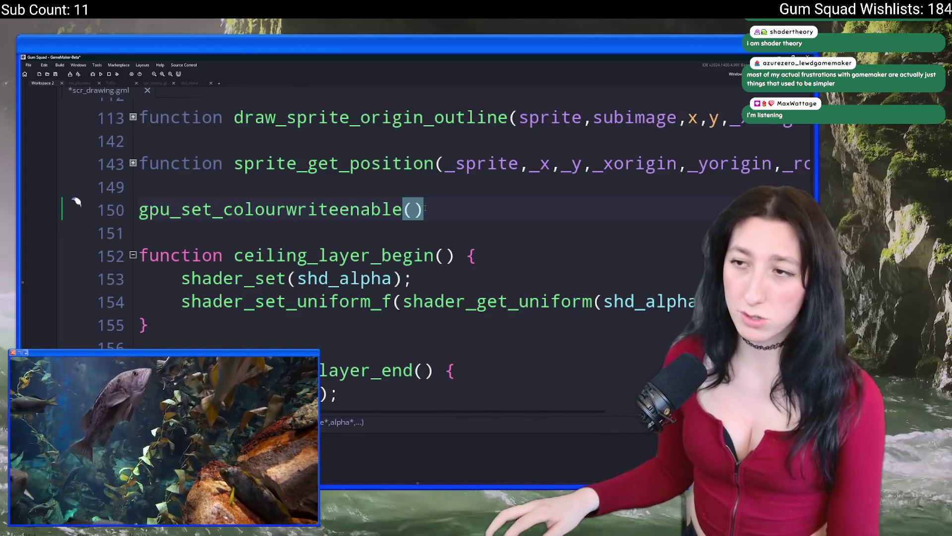
pyautogui.scroll(-3, 444, 211)
pyautogui.click(210, 162)
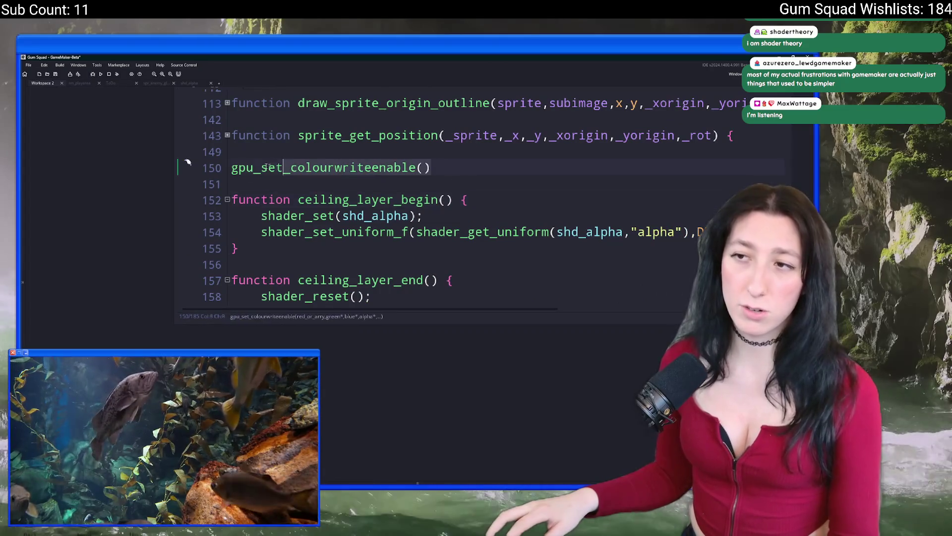
pyautogui.hotkey('shift', 'End')
pyautogui.press('BackSpace')
pyautogui.press('BackSpace')
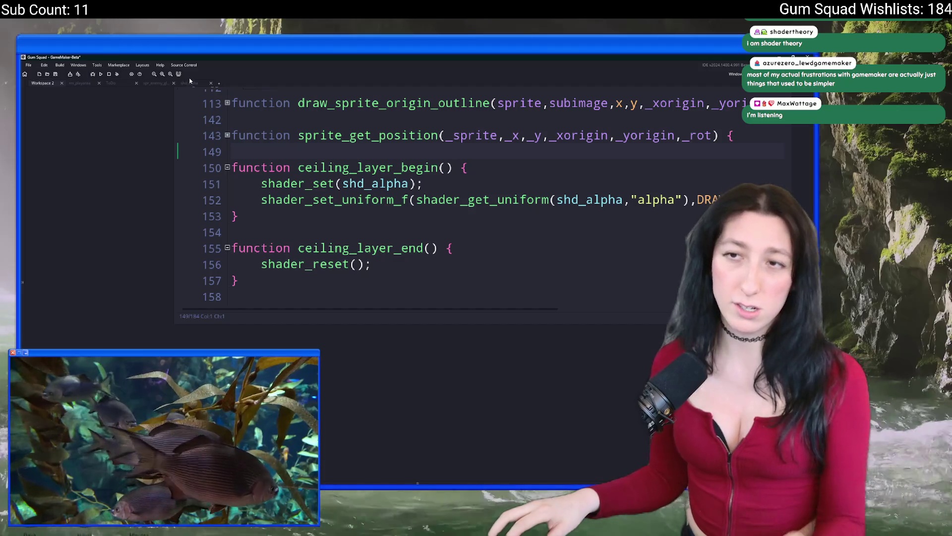
pyautogui.click(190, 82)
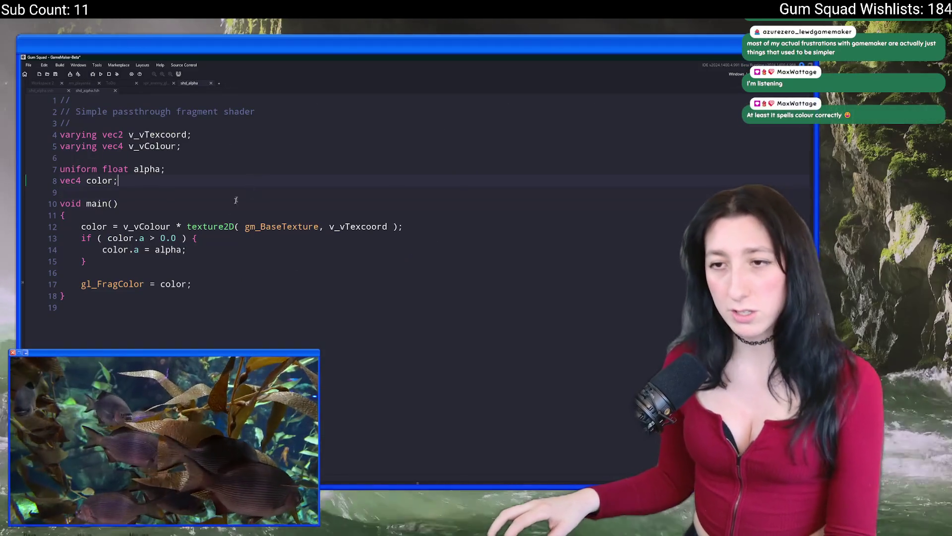
pyautogui.click(186, 237)
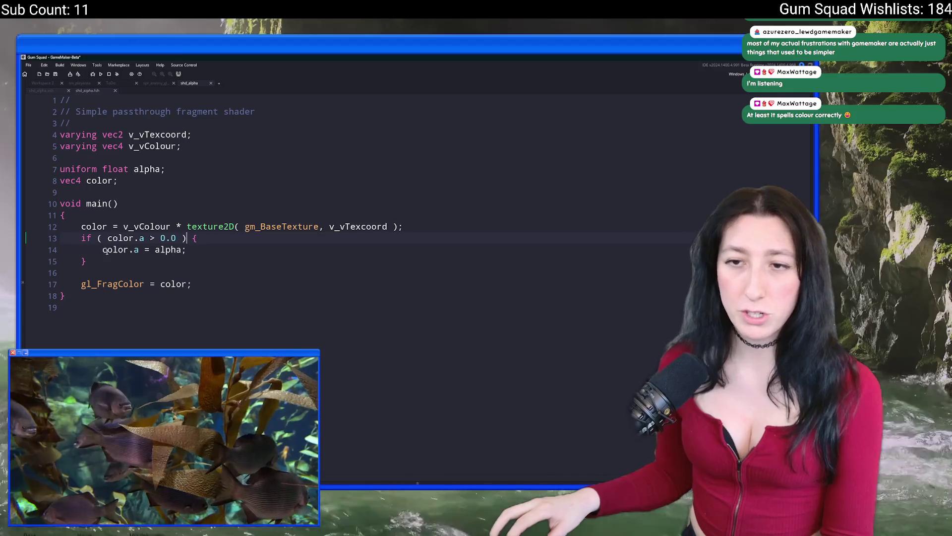
pyautogui.moveTo(98, 257); pyautogui.dragTo(44, 231)
pyautogui.press('Delete')
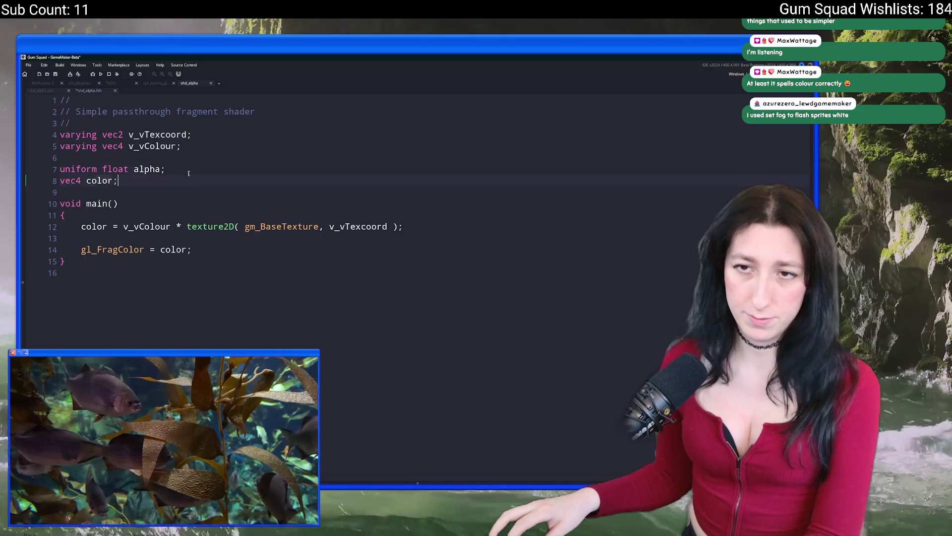
pyautogui.moveTo(119, 176); pyautogui.dragTo(95, 150)
pyautogui.click(177, 177)
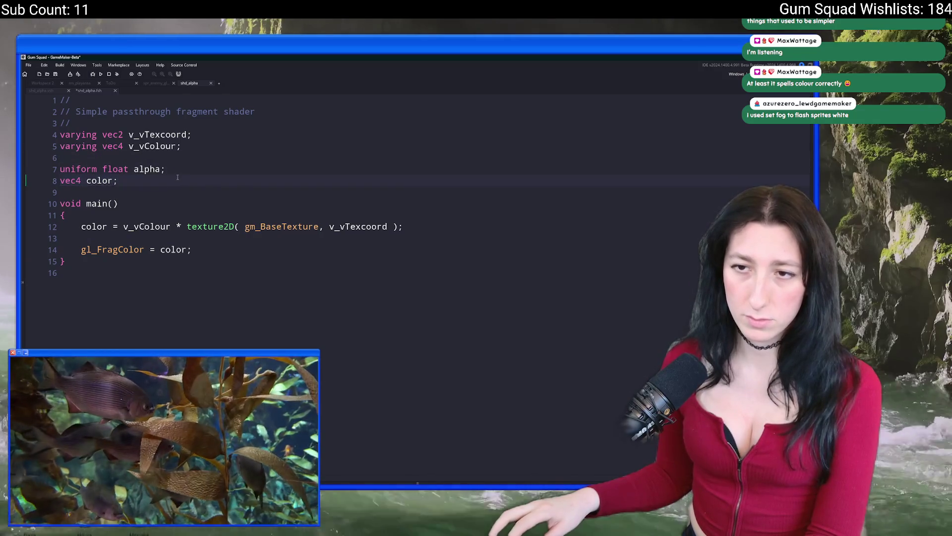
pyautogui.moveTo(124, 226); pyautogui.dragTo(397, 226)
pyautogui.hotkey('ctrl', 'c')
pyautogui.doubleClick(174, 250)
pyautogui.hotkey('ctrl', 'v')
pyautogui.press('Home')
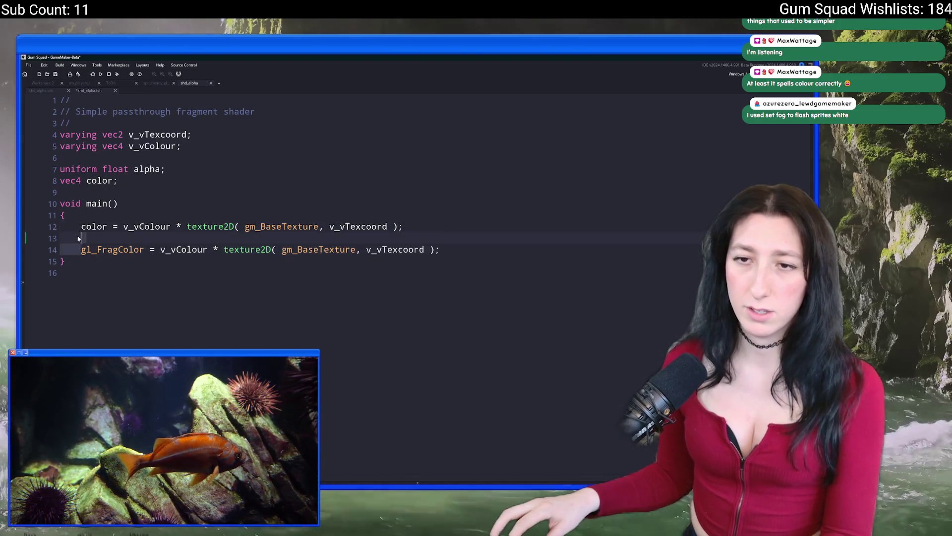
pyautogui.hotkey('shift', 'Up')
pyautogui.hotkey('shift', 'Up')
pyautogui.press('BackSpace')
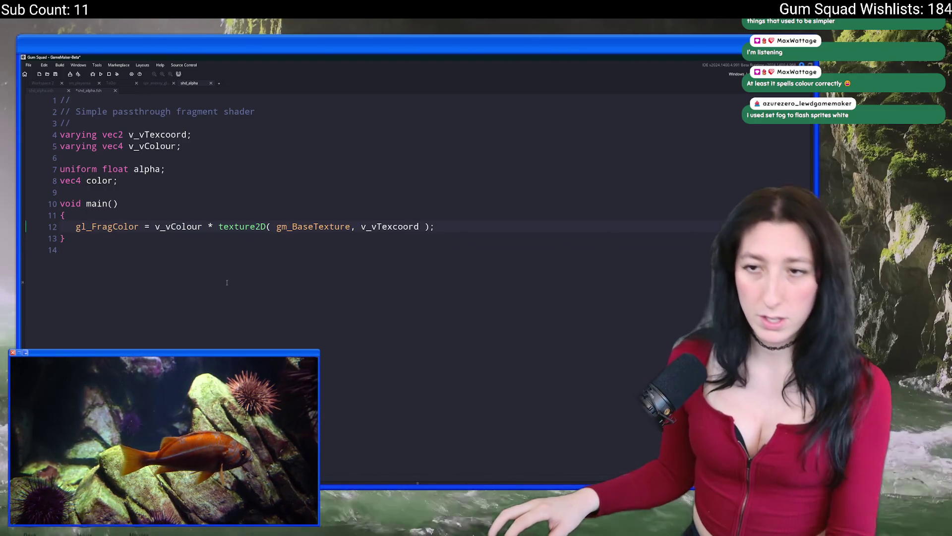
pyautogui.hotkey('ctrl', 'z')
pyautogui.click(183, 191)
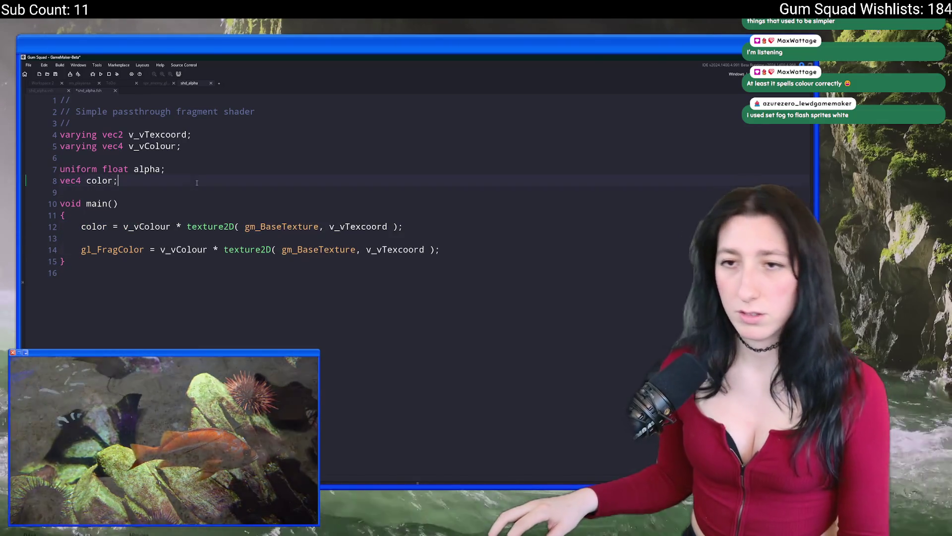
pyautogui.hotkey('ctrl', 'z')
pyautogui.hotkey('ctrl', 'y')
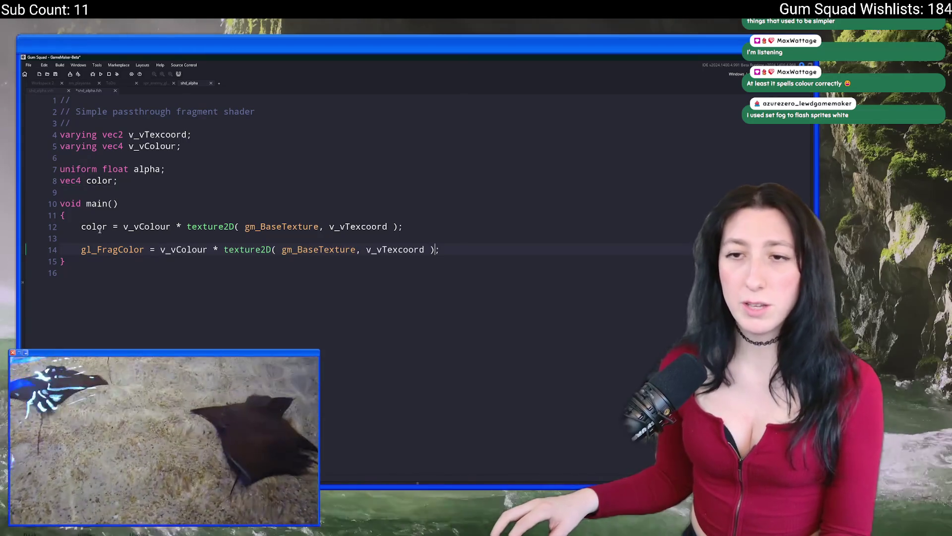
pyautogui.doubleClick(102, 227)
pyautogui.hotkey('ctrl', 'y')
pyautogui.hotkey('ctrl', 'y')
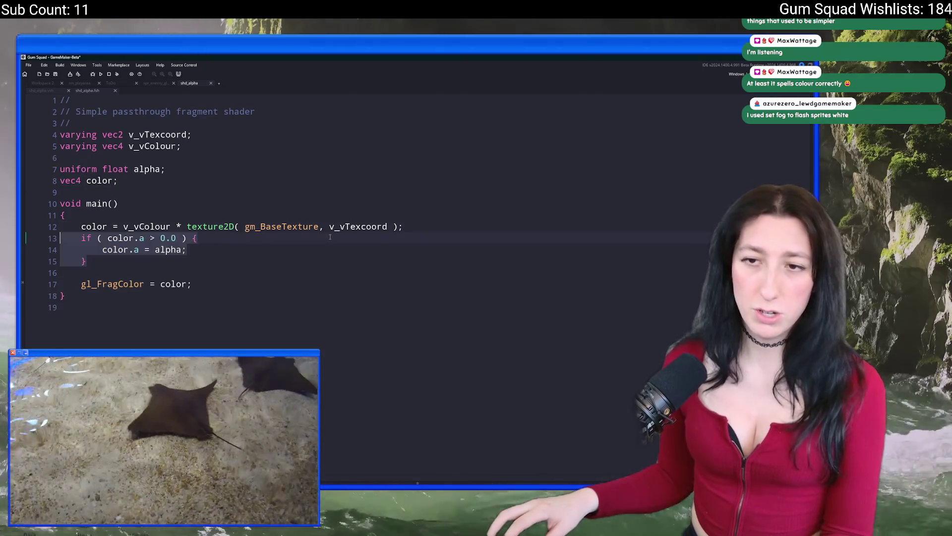
pyautogui.click(134, 239)
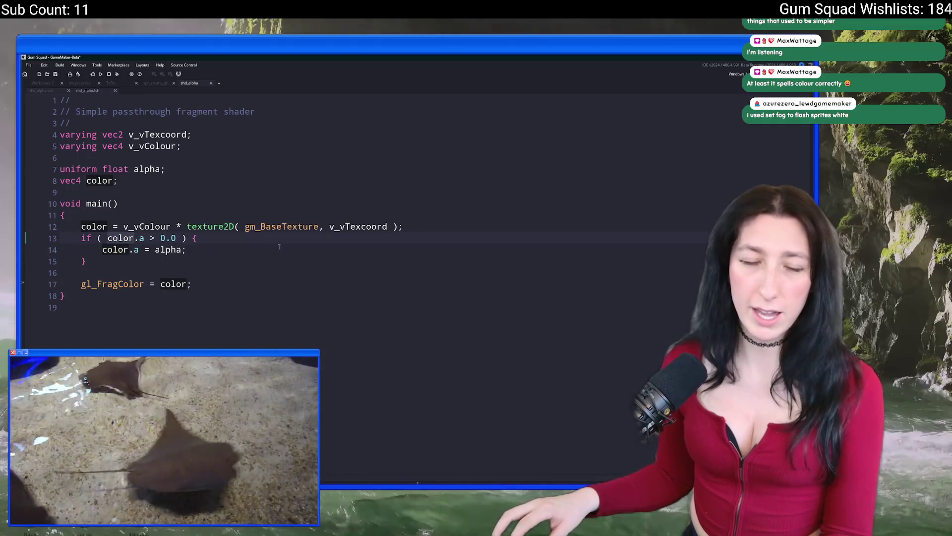
pyautogui.click(280, 248)
pyautogui.scroll(1, 247, 258)
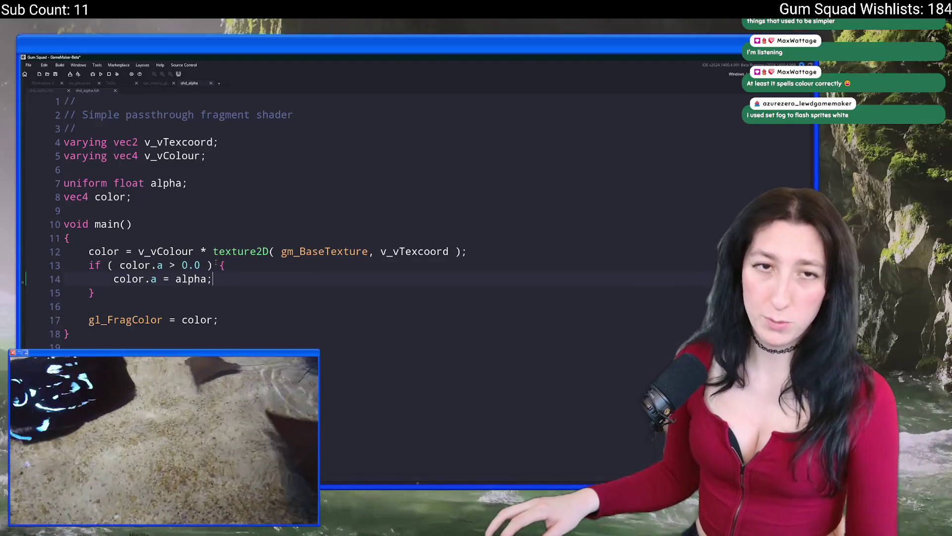
# Below the alpha block, add a check that color.r, color.g and color.b all equal 0.0.
pyautogui.click(279, 291)
pyautogui.press('Return')
pyautogui.press('Return')
pyautogui.write('( ')
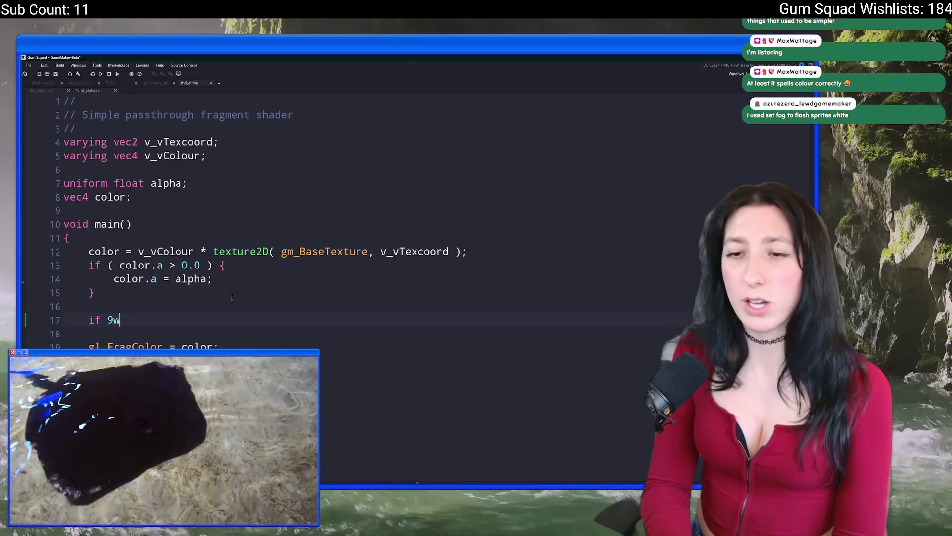
pyautogui.write('color')
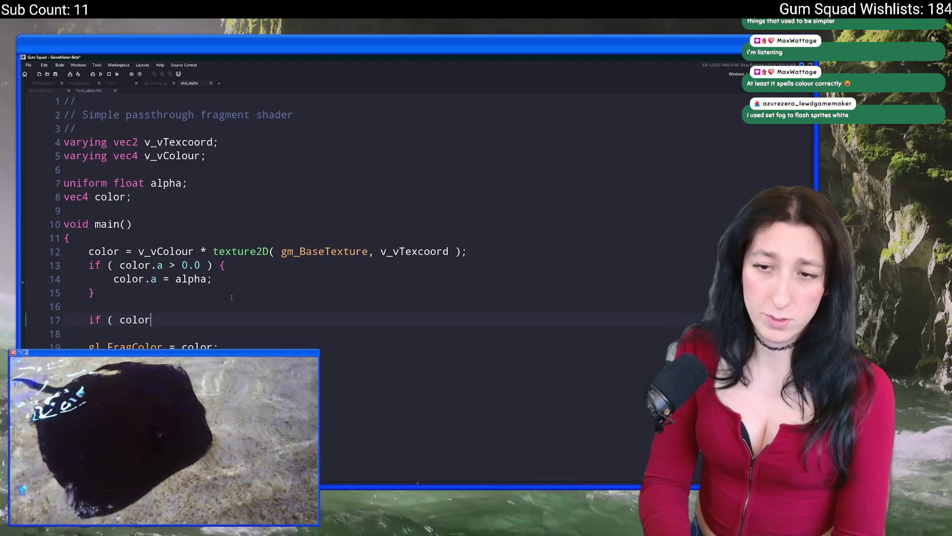
pyautogui.write('.r == 0.0 color')
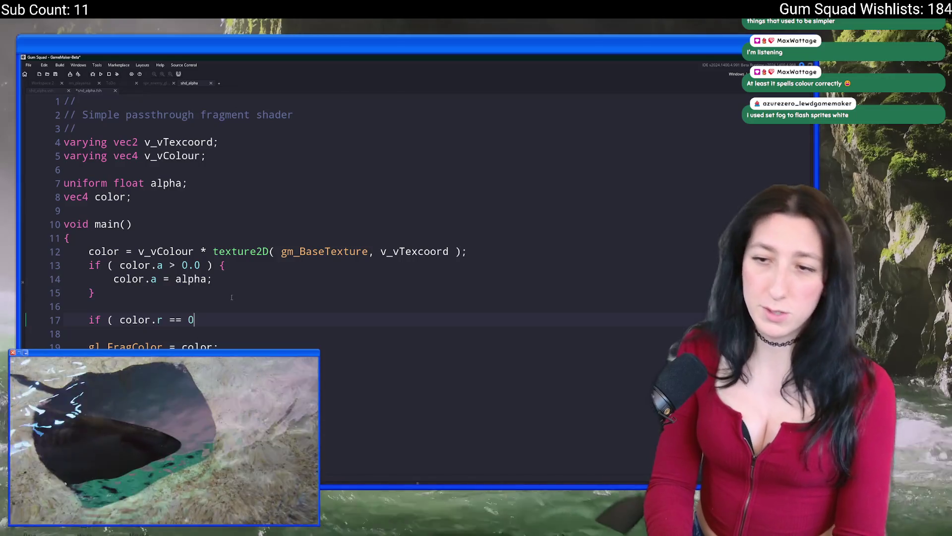
pyautogui.press('BackSpace')
pyautogui.press('BackSpace')
pyautogui.press('BackSpace')
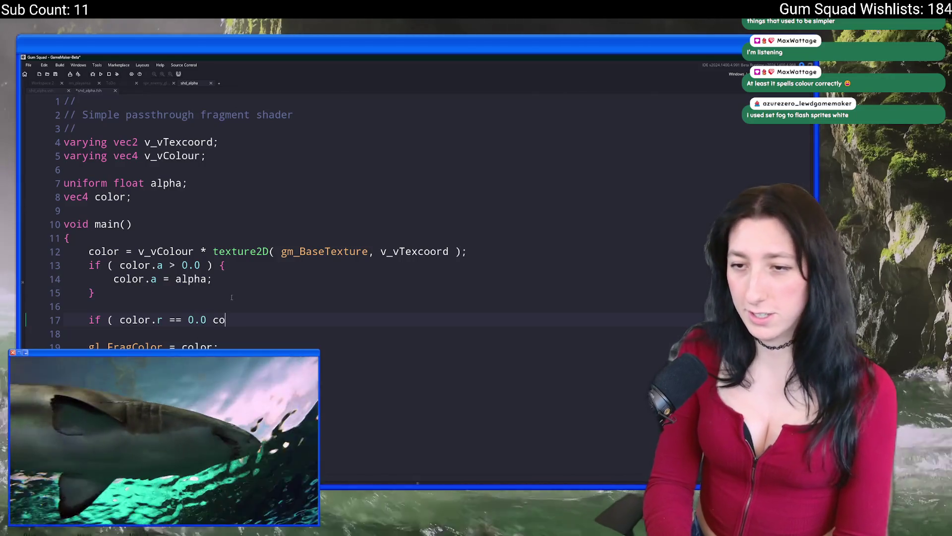
pyautogui.write('&& color.g == 0.0 && ')
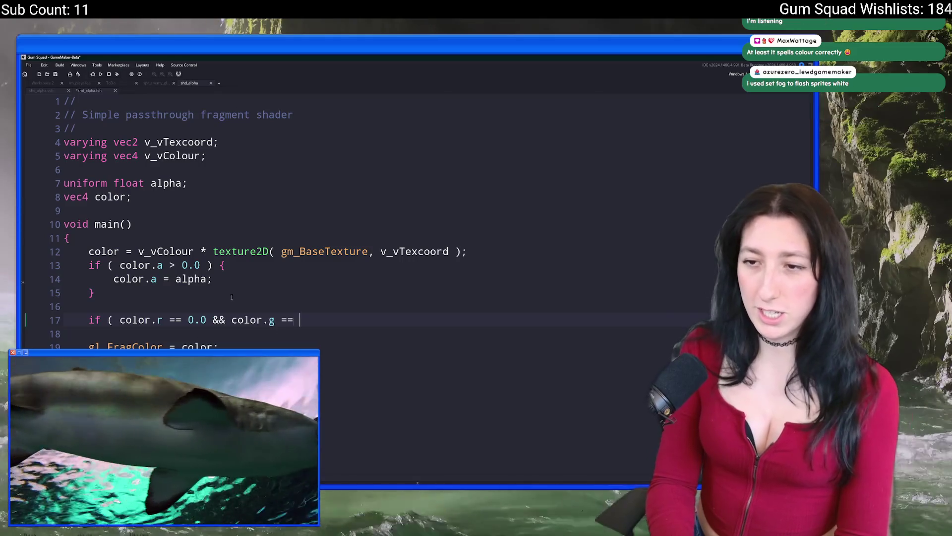
pyautogui.write('colo')
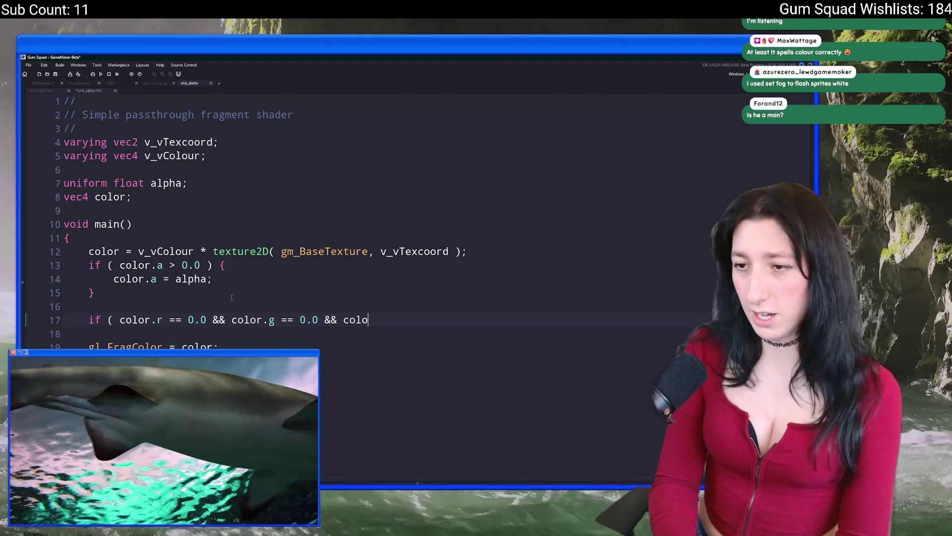
pyautogui.write('r.b == 0.0 ) {')
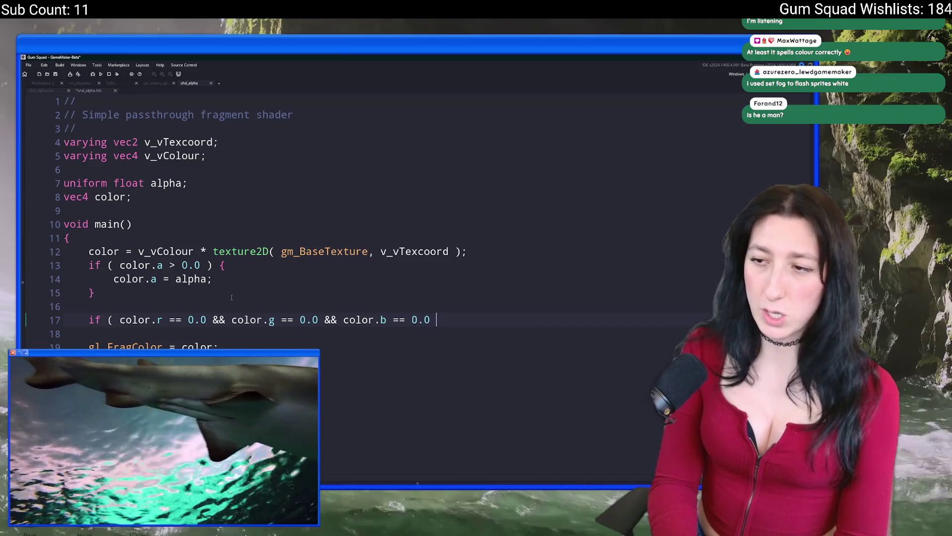
# Set color.a = 0 and discard inside the black-pixel block.
pyautogui.press('Return')
pyautogui.write('colir')
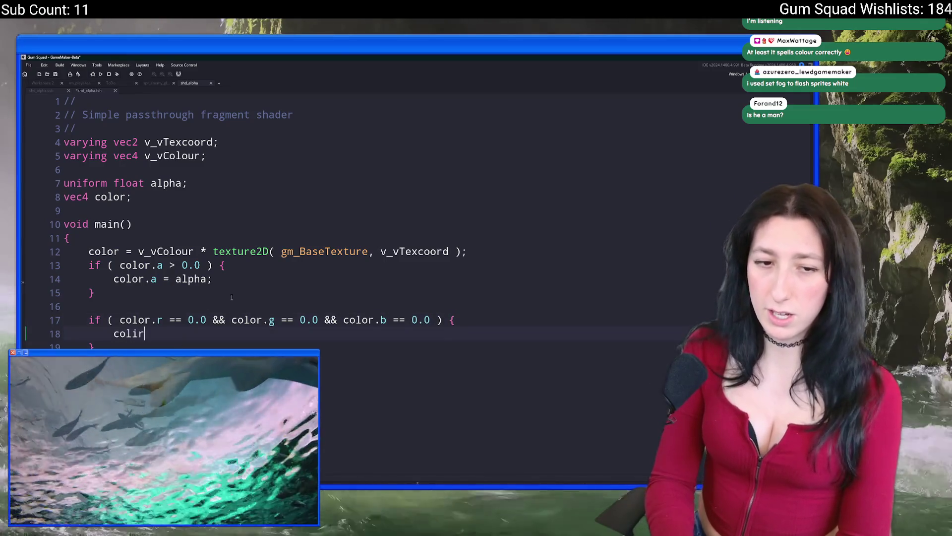
pyautogui.press('BackSpace')
pyautogui.press('BackSpace')
pyautogui.write('ol')
pyautogui.press('BackSpace')
pyautogui.press('BackSpace')
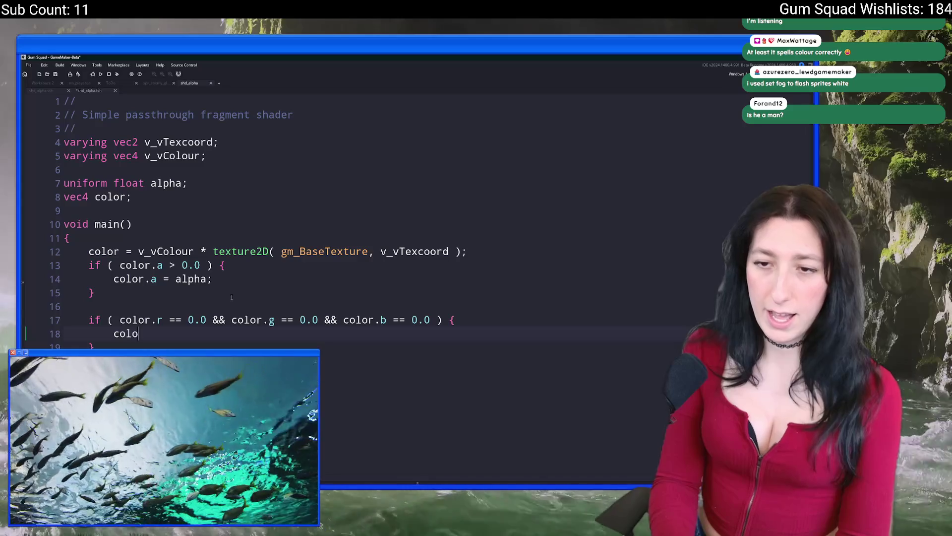
pyautogui.write('or.a = 0.0;')
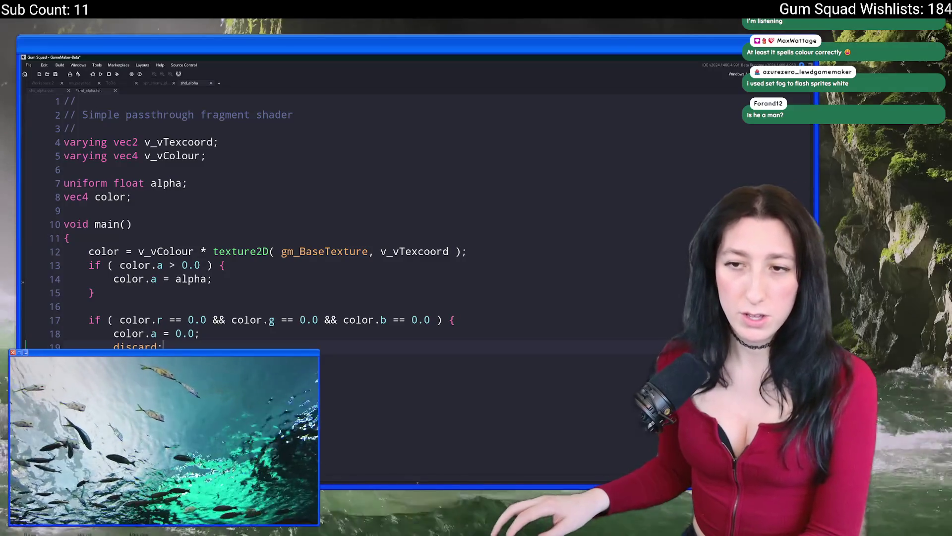
pyautogui.click(103, 346)
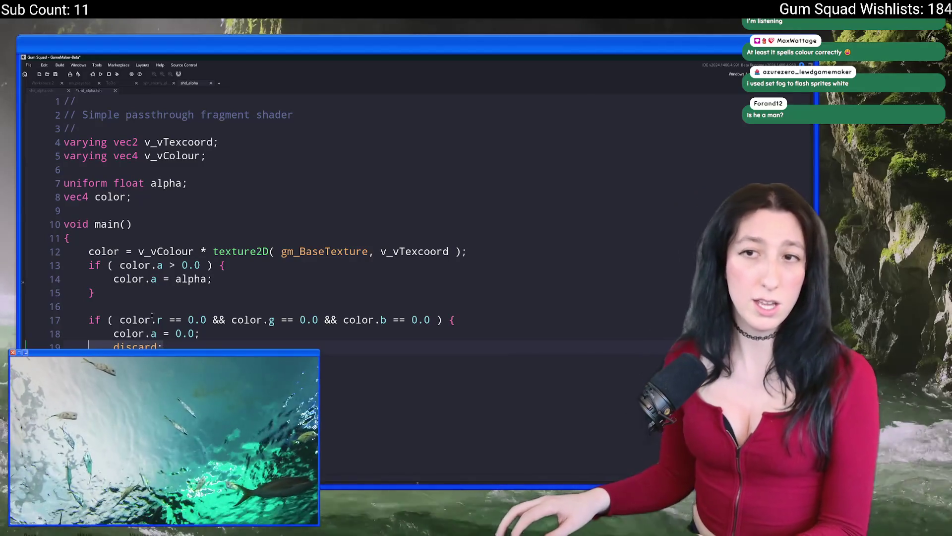
pyautogui.keyDown('shift'); pyautogui.click(62, 184); pyautogui.keyUp('shift')
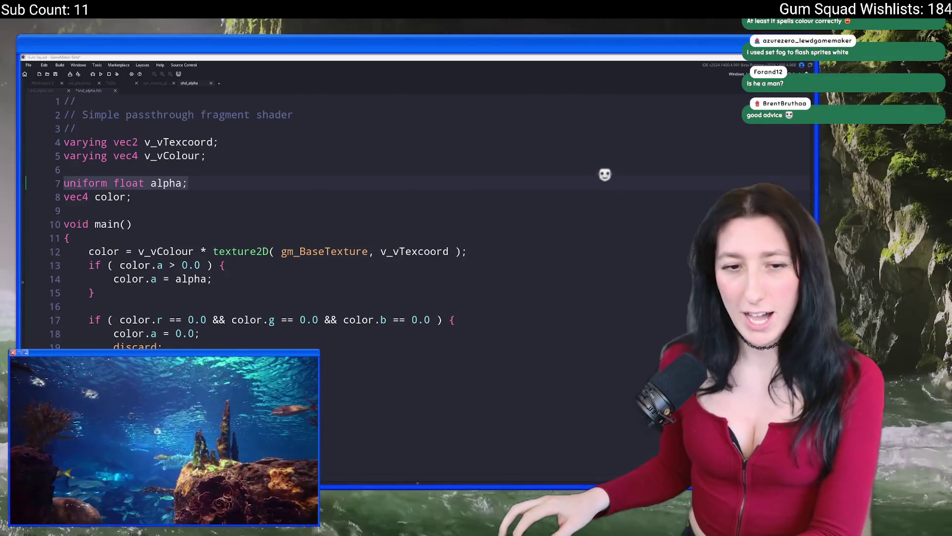
pyautogui.click(533, 134)
# Delete the black-pixel discard block and save the shader.
pyautogui.moveTo(96, 361)
pyautogui.mouseDown()
pyautogui.moveTo(65, 313)
pyautogui.moveTo(95, 293)
pyautogui.mouseUp()
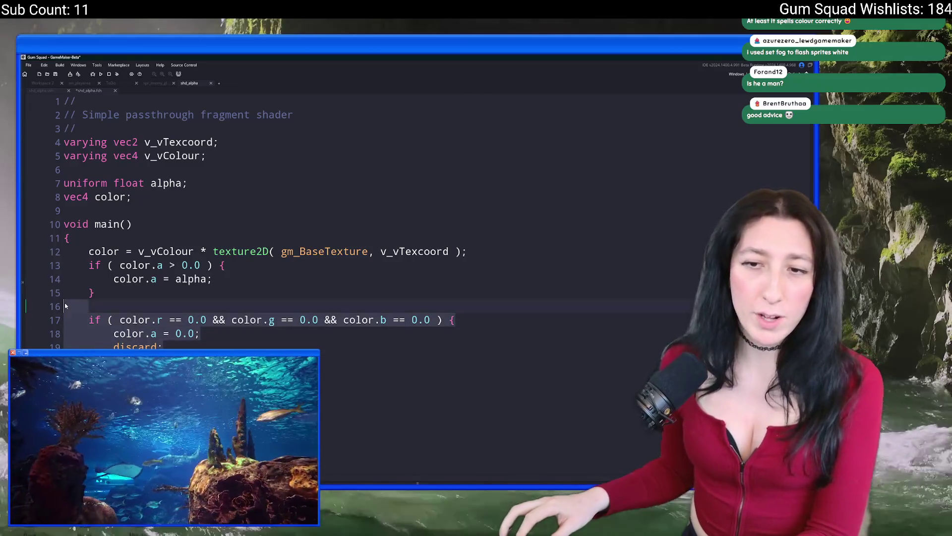
pyautogui.press('BackSpace')
pyautogui.hotkey('ctrl', 's')
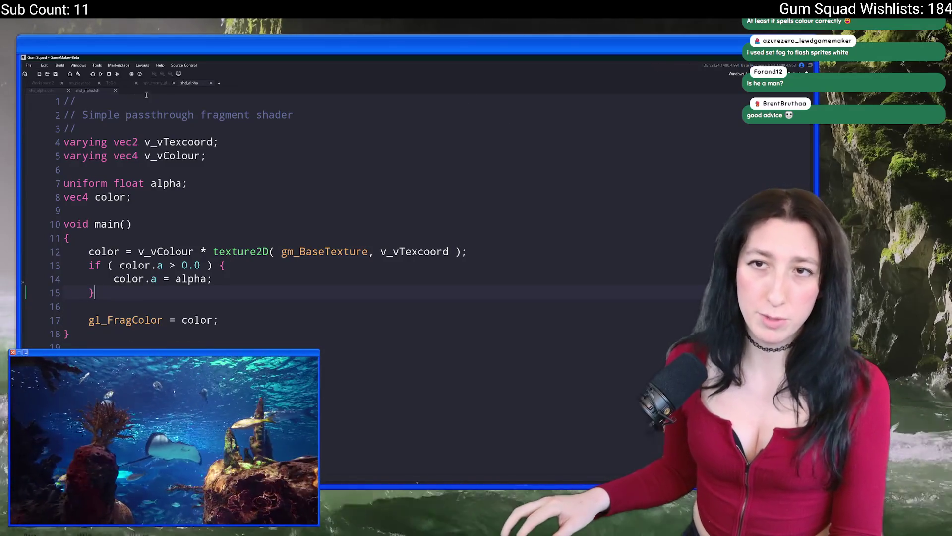
# Go to Workspace 2, close the script code window, and switch back to Aseprite.
pyautogui.click(42, 83)
pyautogui.click(401, 211)
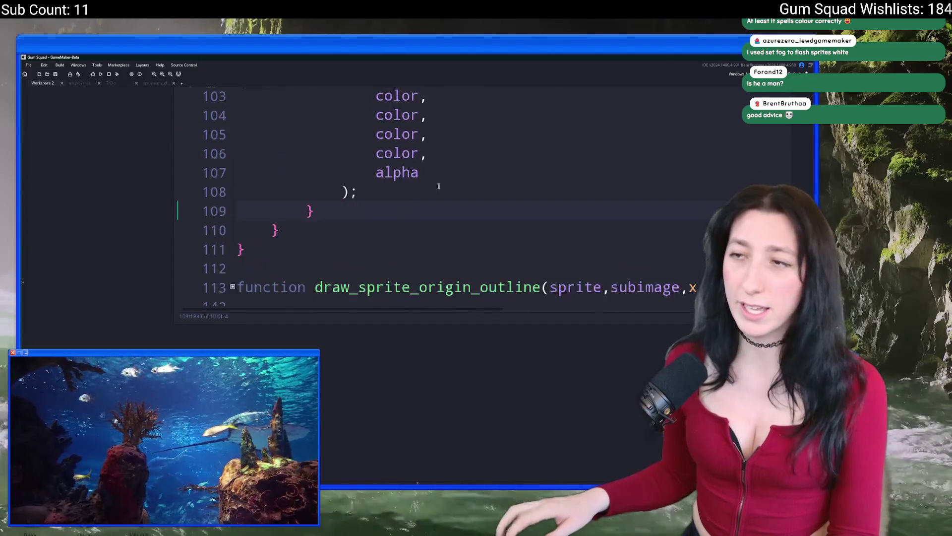
pyautogui.scroll(-3, 436, 187)
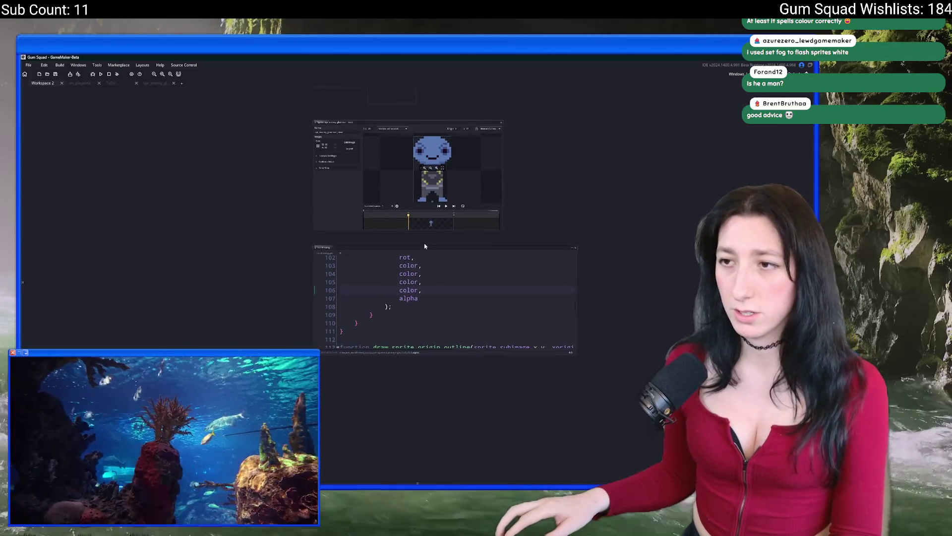
pyautogui.scroll(2, 281, 252)
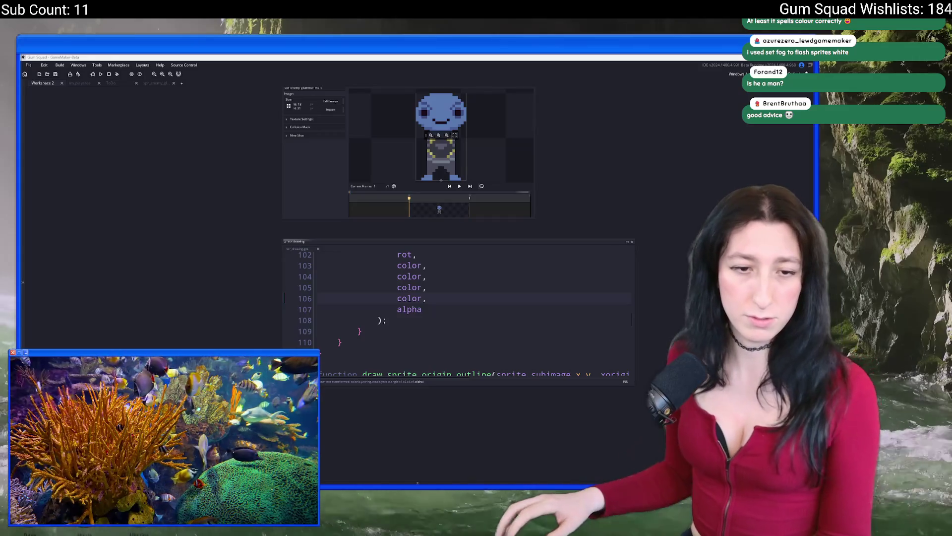
pyautogui.click(318, 248)
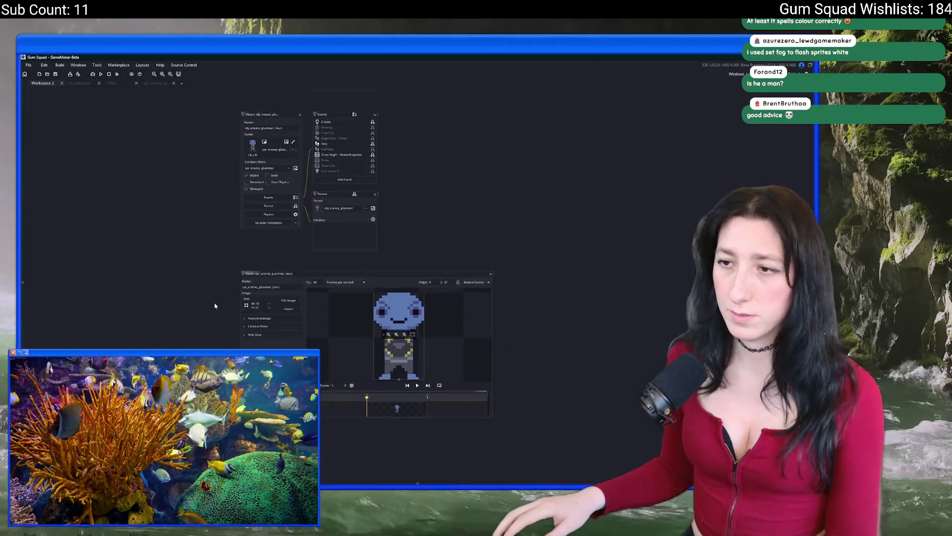
pyautogui.hotkey('alt', 'Tab')
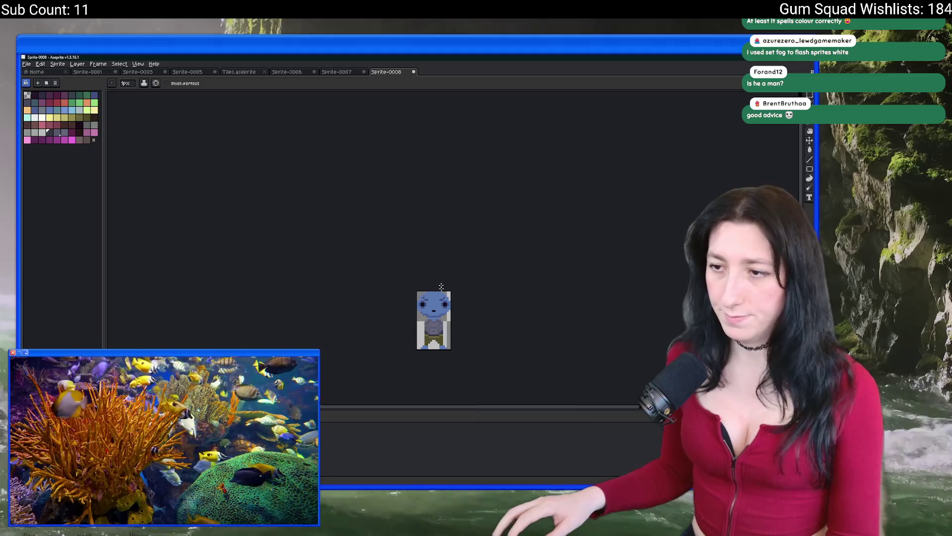
# Paint dark pixel columns down the left and right sides of the grey shirt, plus top pixels.
pyautogui.scroll(3, 396, 267)
pyautogui.scroll(3, 397, 267)
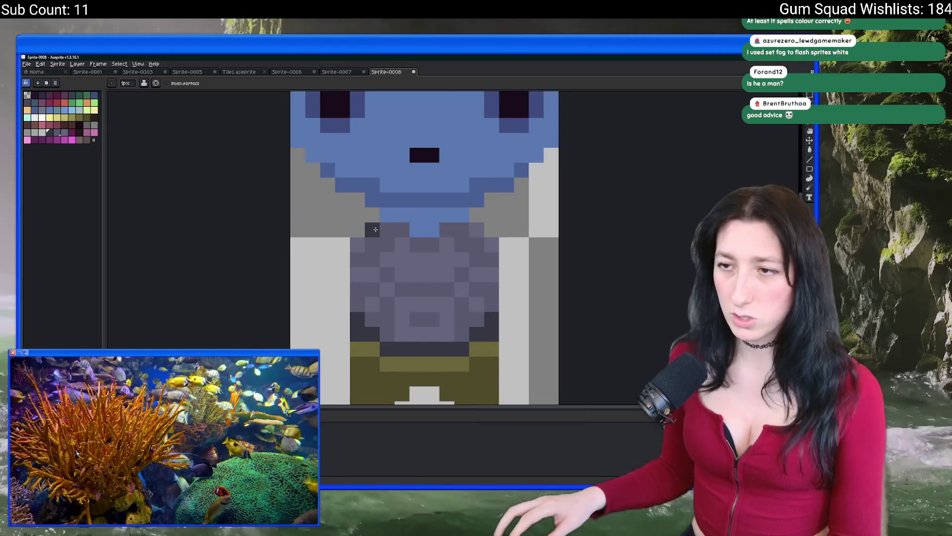
pyautogui.moveTo(357, 244); pyautogui.dragTo(357, 305)
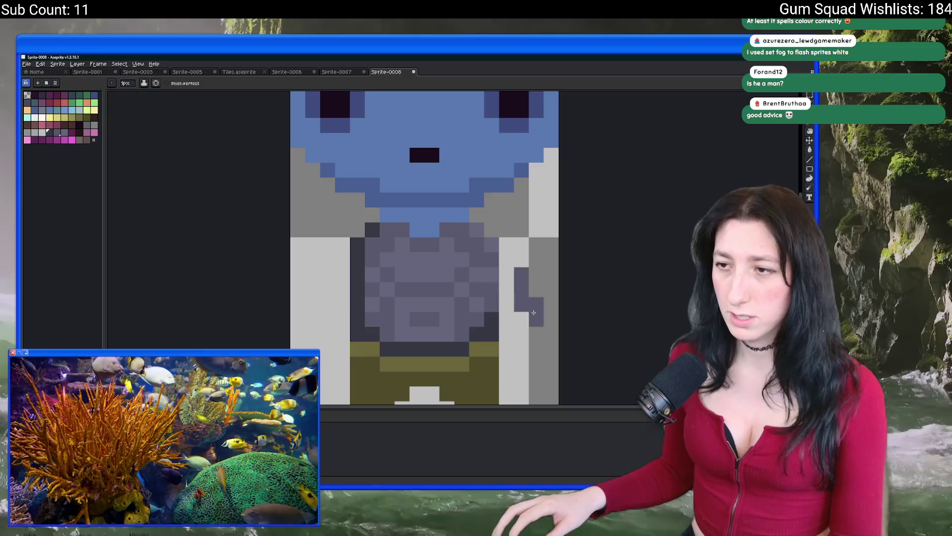
pyautogui.moveTo(492, 245); pyautogui.dragTo(491, 305)
pyautogui.click(461, 244)
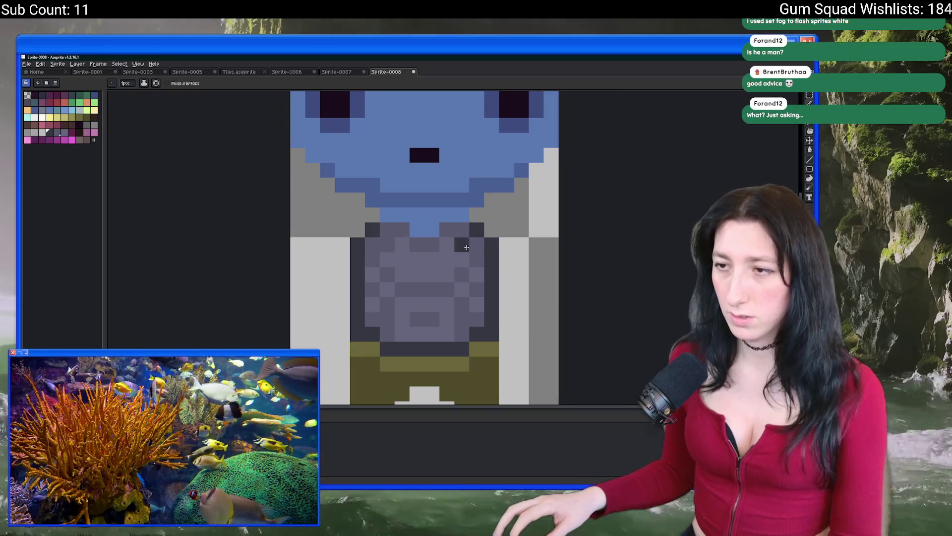
pyautogui.scroll(-5, 464, 246)
pyautogui.scroll(5, 464, 247)
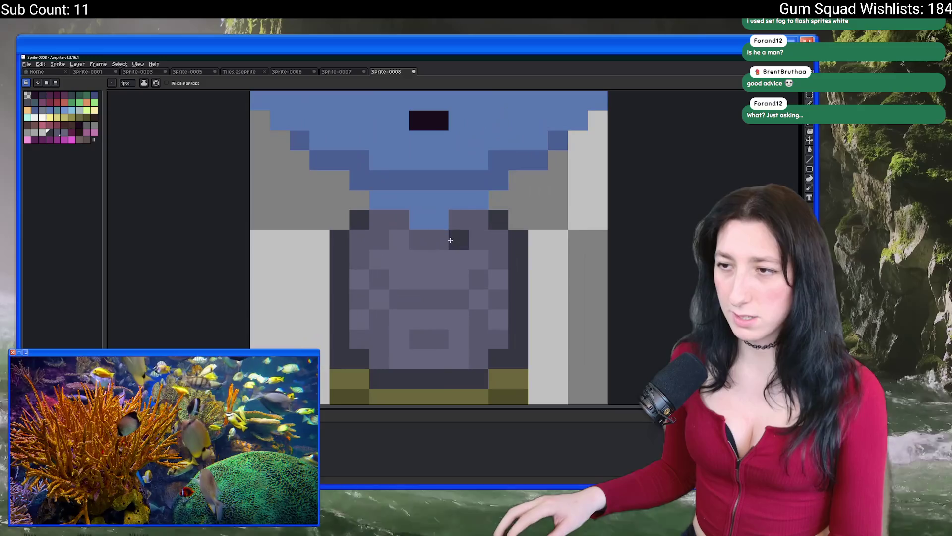
pyautogui.click(475, 223)
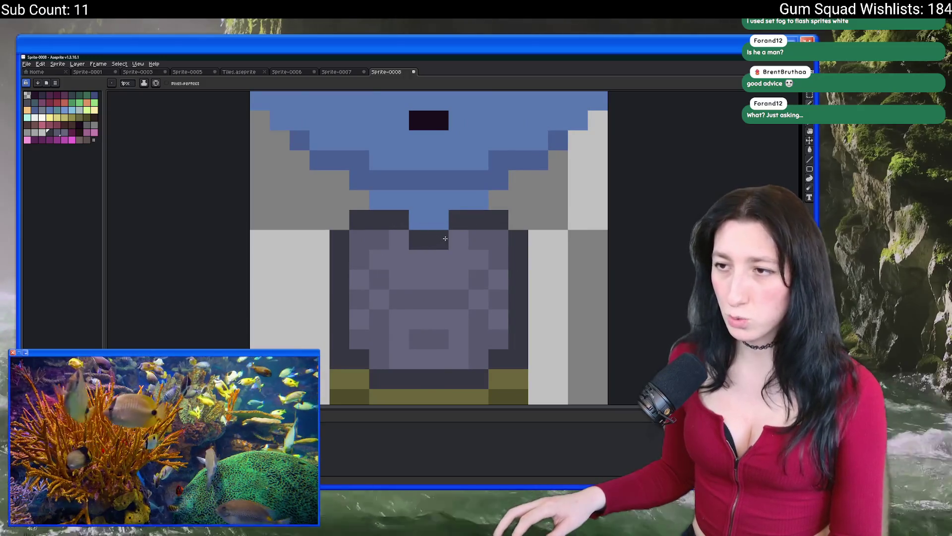
pyautogui.scroll(-5, 489, 291)
pyautogui.scroll(-1, 491, 292)
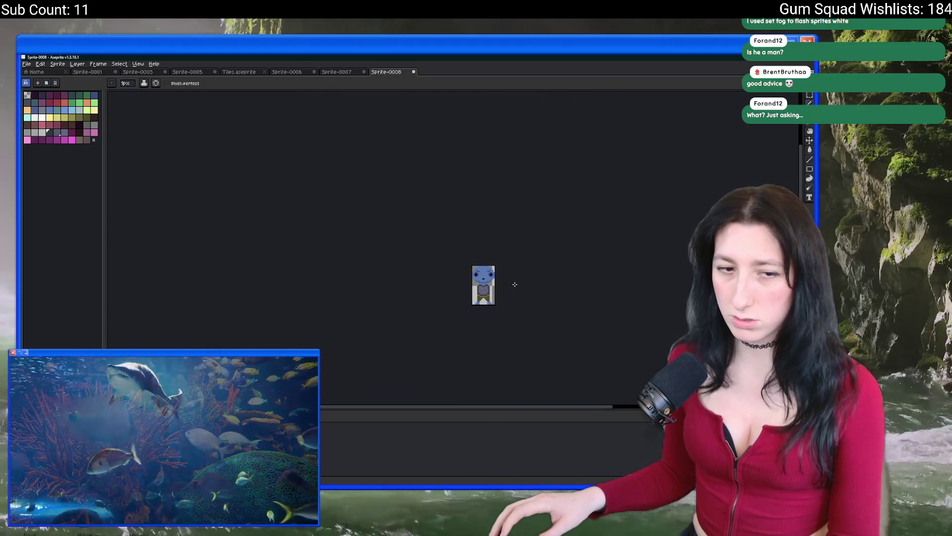
pyautogui.scroll(1, 514, 284)
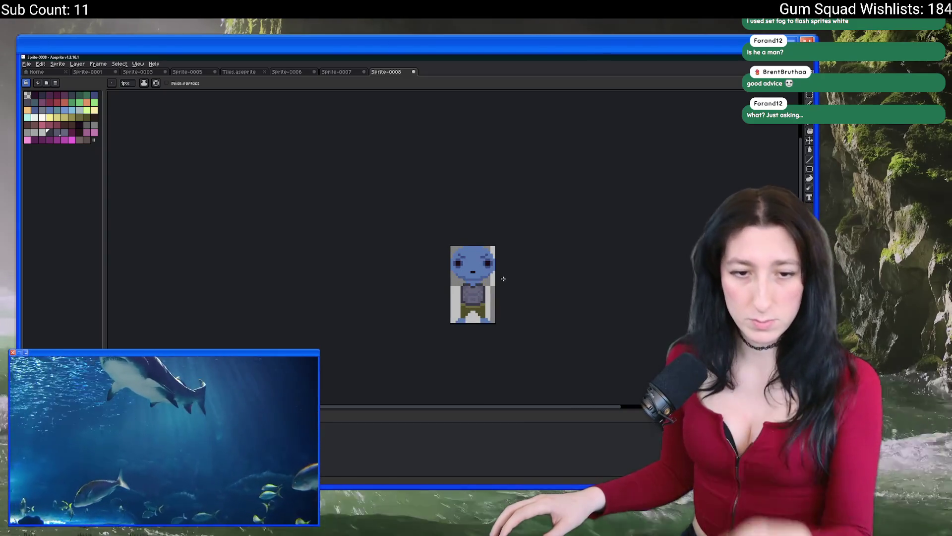
pyautogui.scroll(3, 496, 277)
pyautogui.scroll(1, 466, 260)
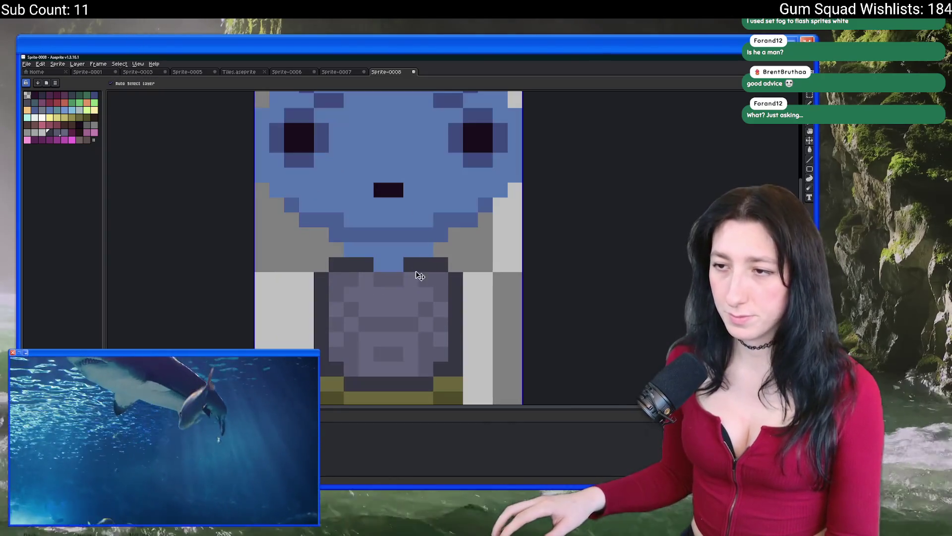
pyautogui.scroll(-3, 393, 300)
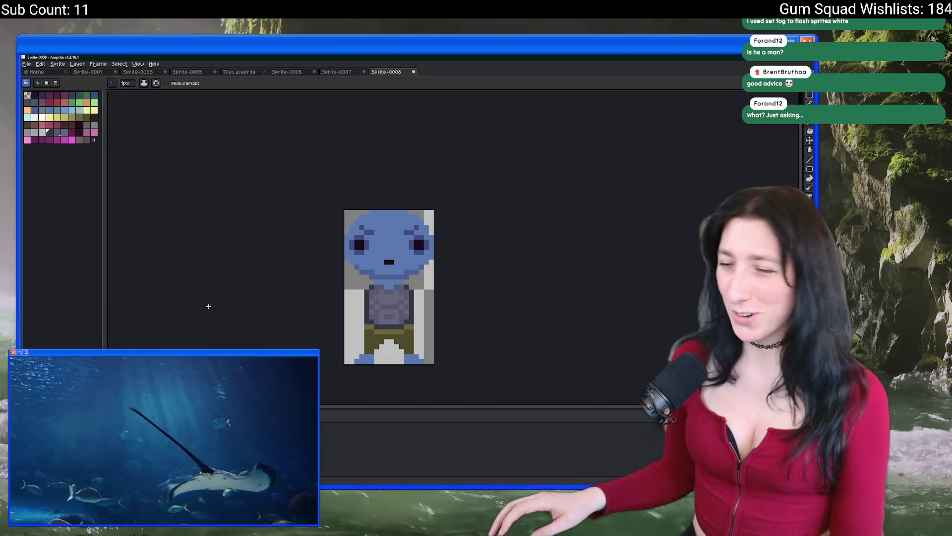
pyautogui.scroll(4, 369, 346)
pyautogui.scroll(-3, 356, 317)
pyautogui.scroll(2, 354, 300)
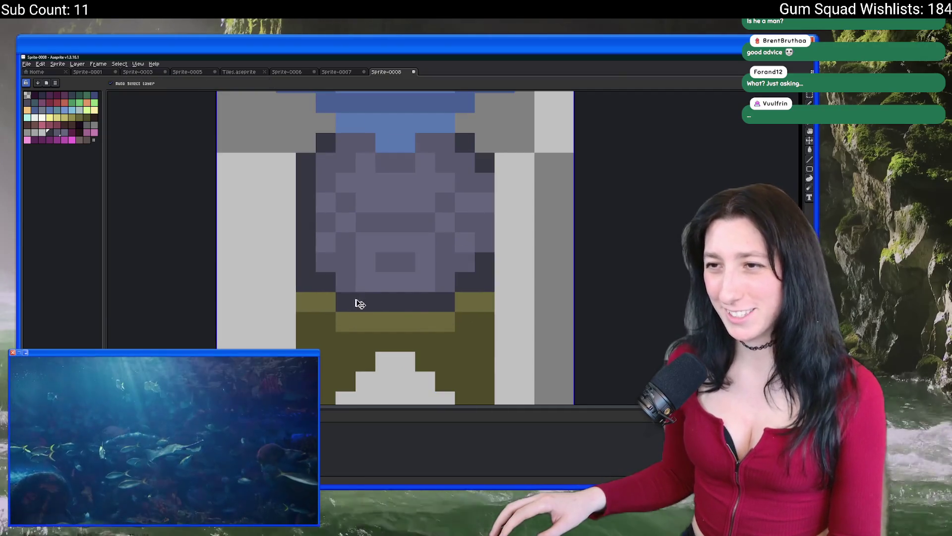
# Undo the last stroke and add dark pixels along the torso's lower edge and both lower corners.
pyautogui.hotkey('ctrl', 'z')
pyautogui.hotkey('ctrl', 'z')
pyautogui.hotkey('ctrl', 'z')
pyautogui.hotkey('ctrl', 'z')
pyautogui.hotkey('ctrl', 'z')
pyautogui.hotkey('ctrl', 'z')
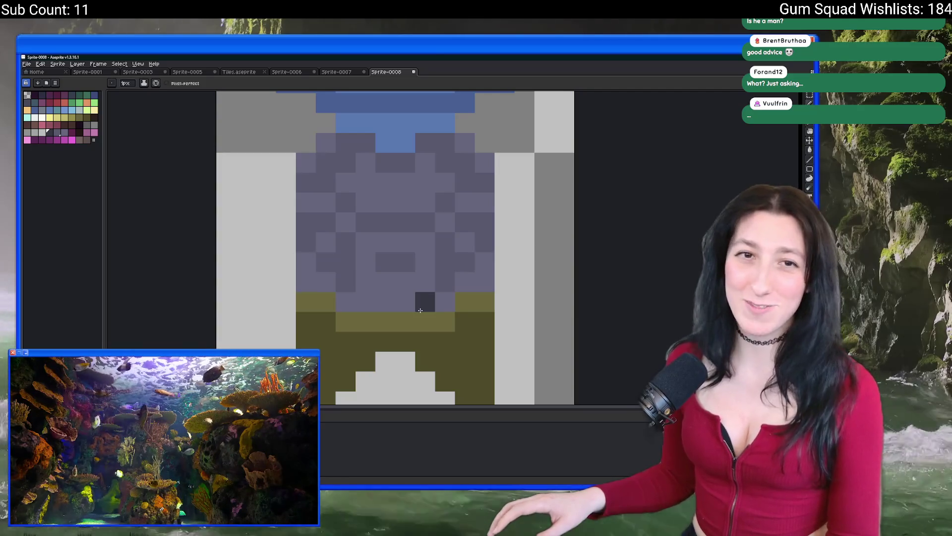
pyautogui.moveTo(333, 151); pyautogui.dragTo(318, 183)
pyautogui.click(291, 194)
pyautogui.click(449, 195)
pyautogui.scroll(-5, 465, 192)
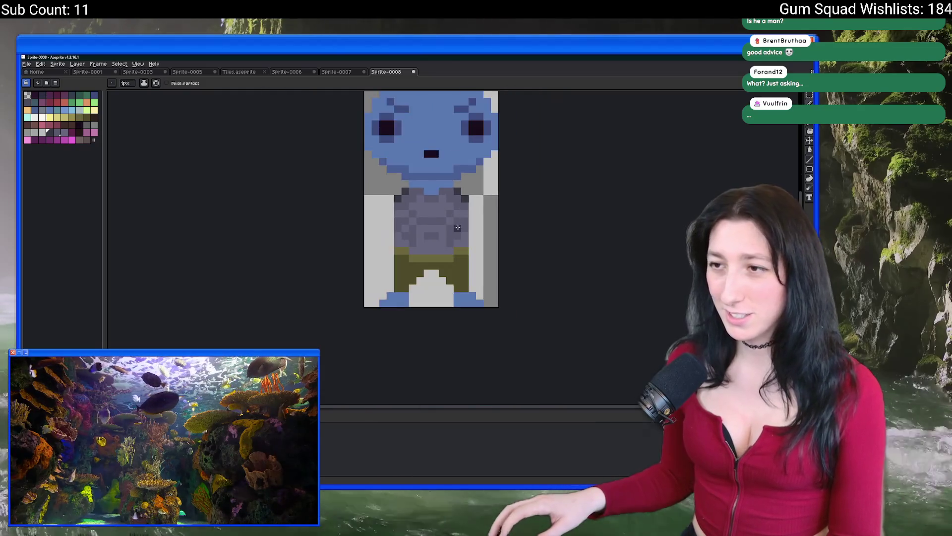
pyautogui.scroll(3, 422, 133)
pyautogui.scroll(2, 422, 133)
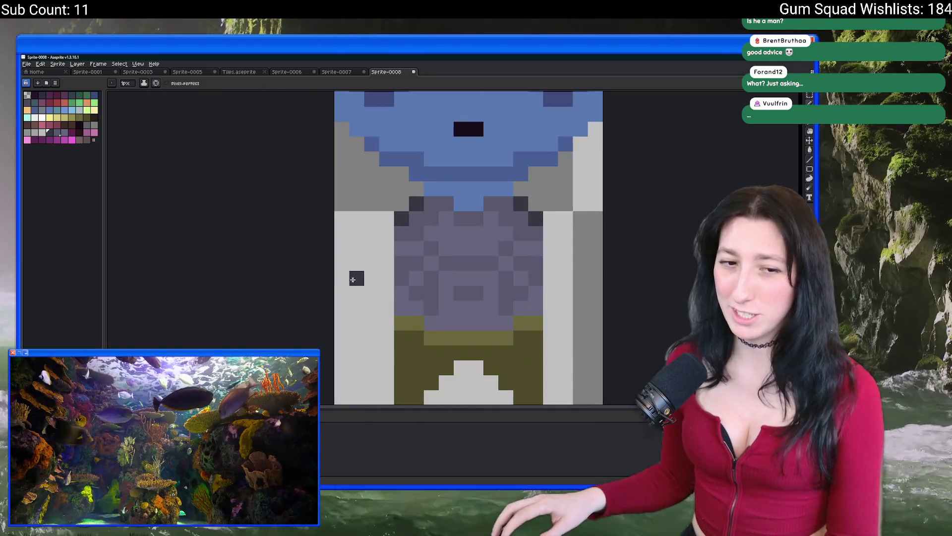
pyautogui.scroll(-2, 403, 148)
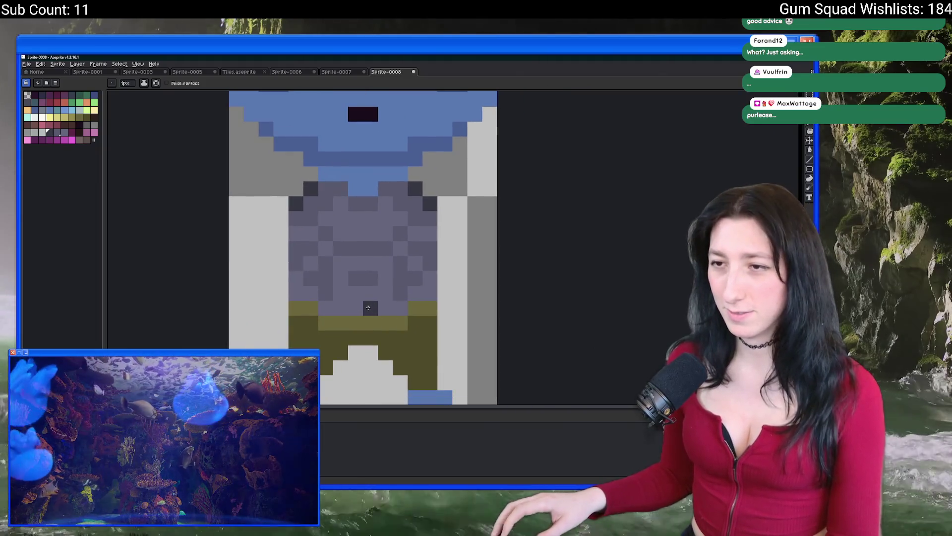
pyautogui.scroll(-4, 362, 323)
pyautogui.scroll(3, 358, 315)
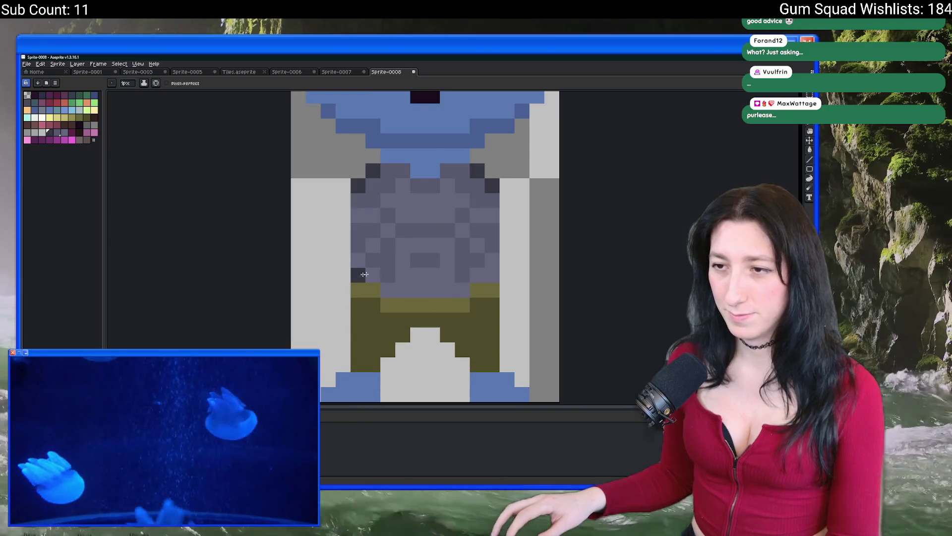
pyautogui.click(477, 275)
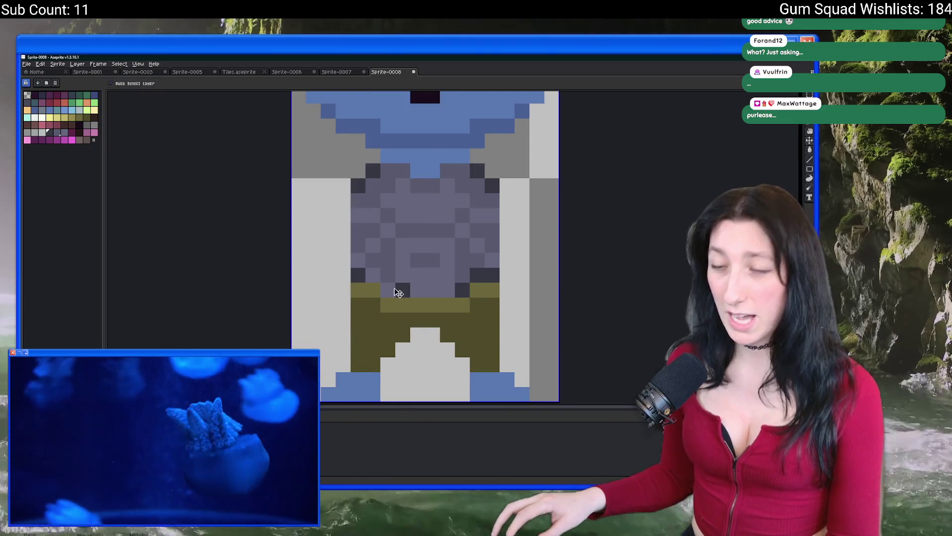
# Add more dark pixels down the torso's left side with the Pencil.
pyautogui.scroll(-3, 405, 298)
pyautogui.scroll(-2, 406, 298)
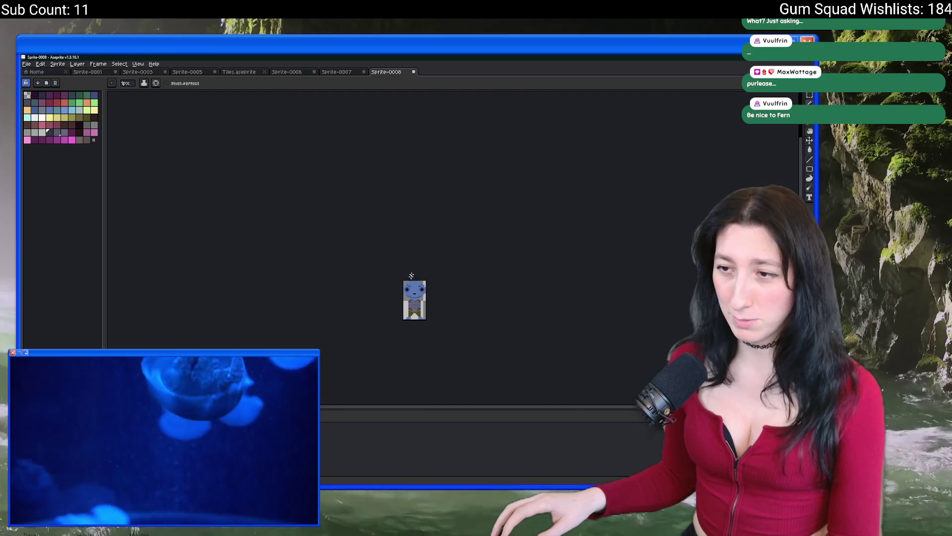
pyautogui.scroll(4, 408, 316)
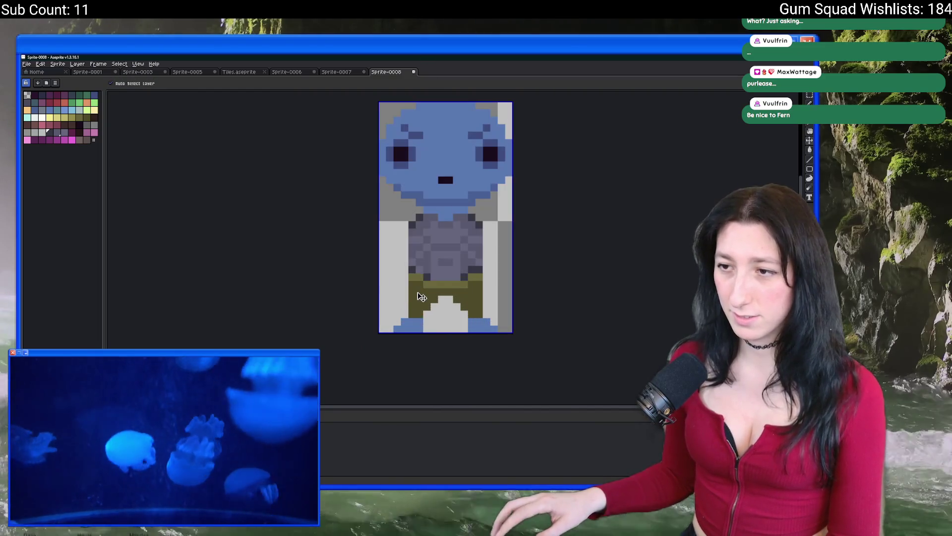
pyautogui.press('v')
pyautogui.scroll(3, 412, 239)
pyautogui.press('b')
pyautogui.click(407, 216)
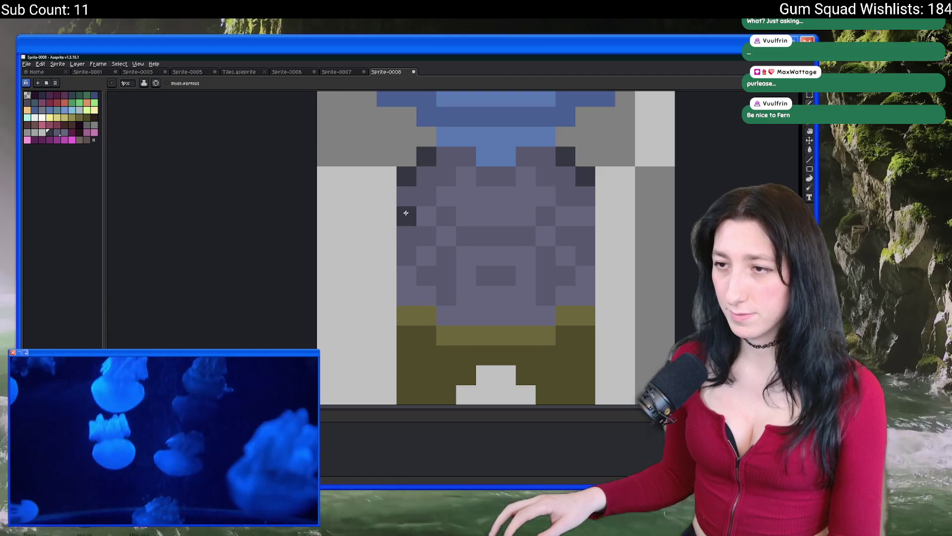
pyautogui.click(406, 276)
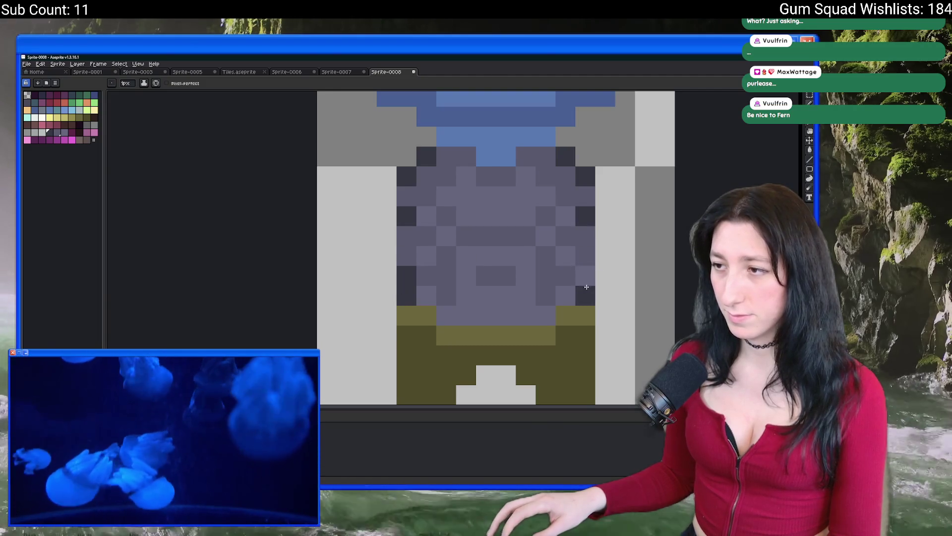
pyautogui.scroll(-5, 620, 308)
pyautogui.scroll(-3, 621, 309)
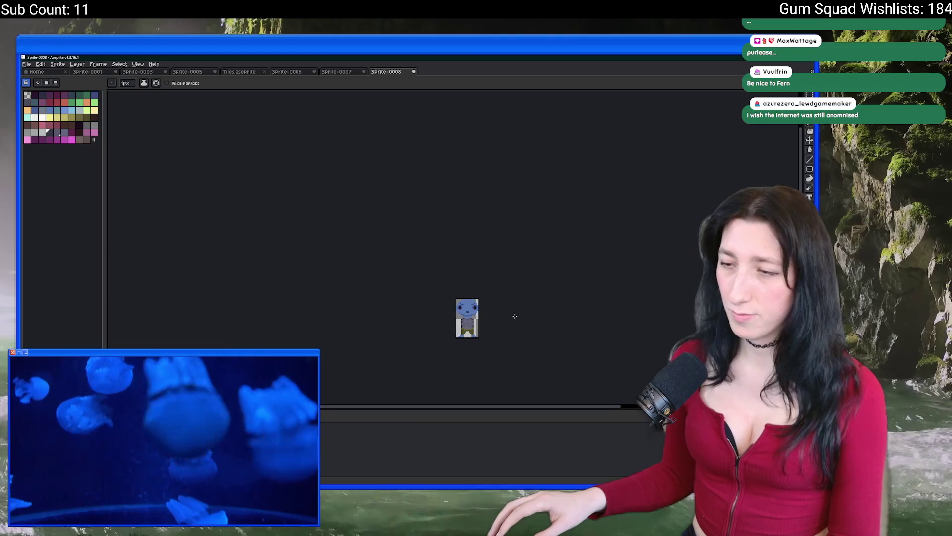
pyautogui.scroll(4, 491, 323)
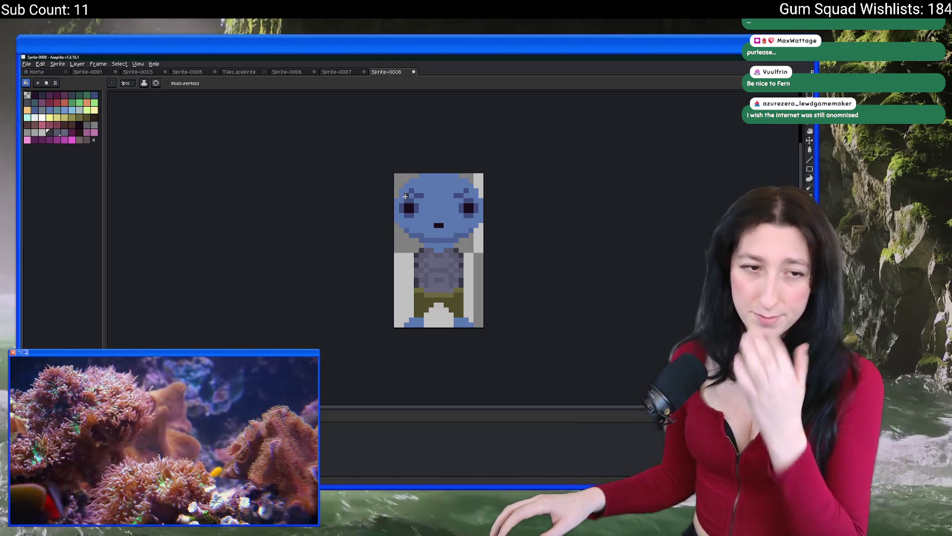
pyautogui.scroll(2, 431, 190)
# Pick a light-blue colour and draw a curved line on the character's face.
pyautogui.press('i')
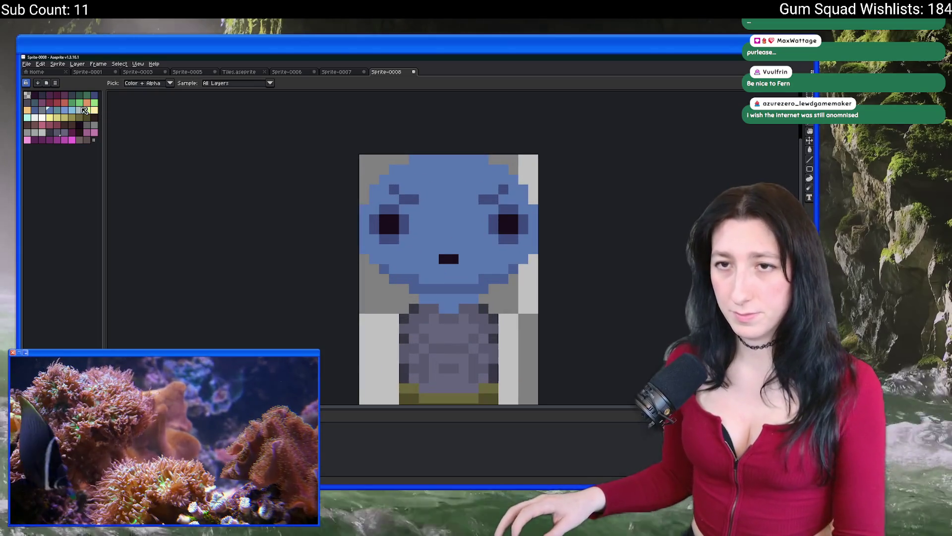
pyautogui.click(65, 110)
pyautogui.press('b')
pyautogui.scroll(2, 441, 201)
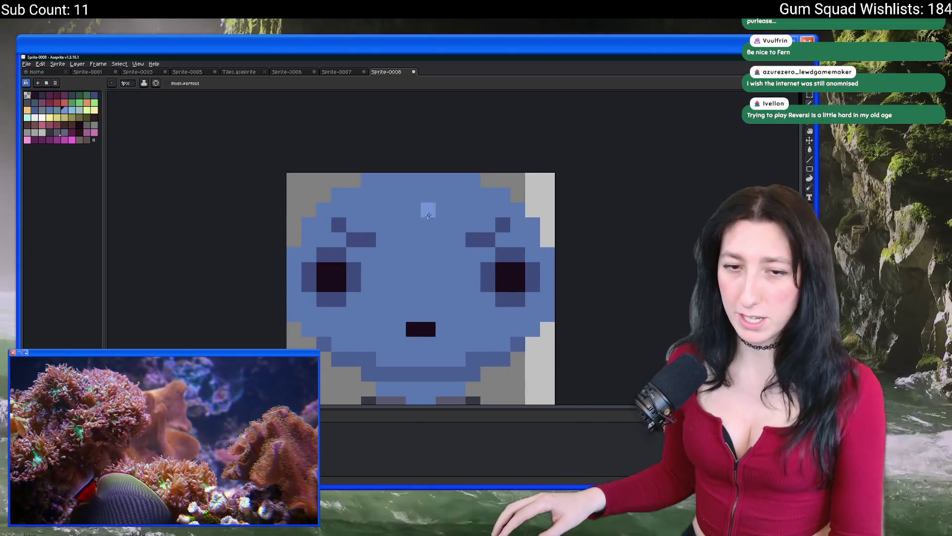
pyautogui.moveTo(428, 284)
pyautogui.mouseDown()
pyautogui.moveTo(412, 284)
pyautogui.moveTo(418, 207)
pyautogui.mouseUp()
pyautogui.scroll(-3, 419, 207)
pyautogui.scroll(2, 428, 209)
pyautogui.hotkey('ctrl', 'z')
pyautogui.moveTo(419, 290); pyautogui.dragTo(428, 209)
pyautogui.scroll(-3, 428, 209)
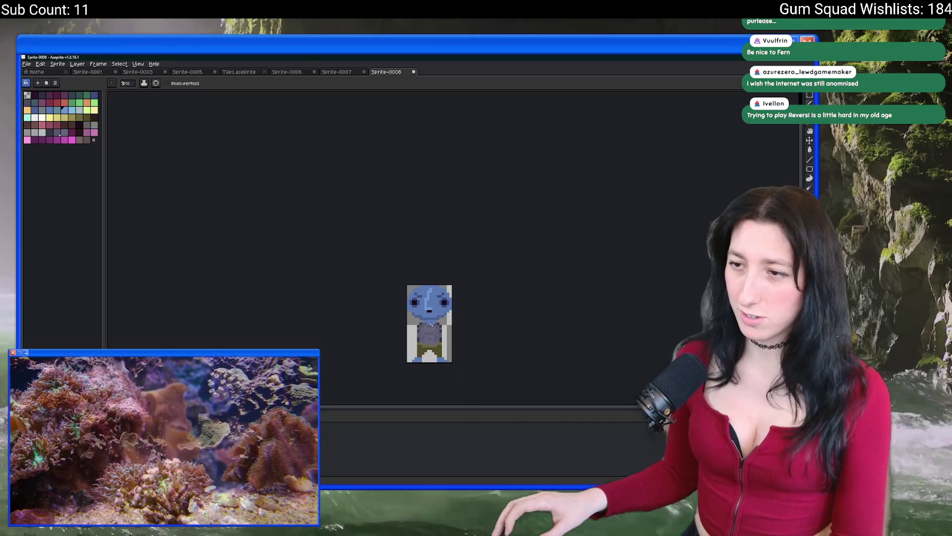
pyautogui.scroll(4, 438, 256)
# Paint the mouth's left dark pixel blue to narrow the mouth.
pyautogui.click(438, 256)
pyautogui.scroll(-4, 438, 256)
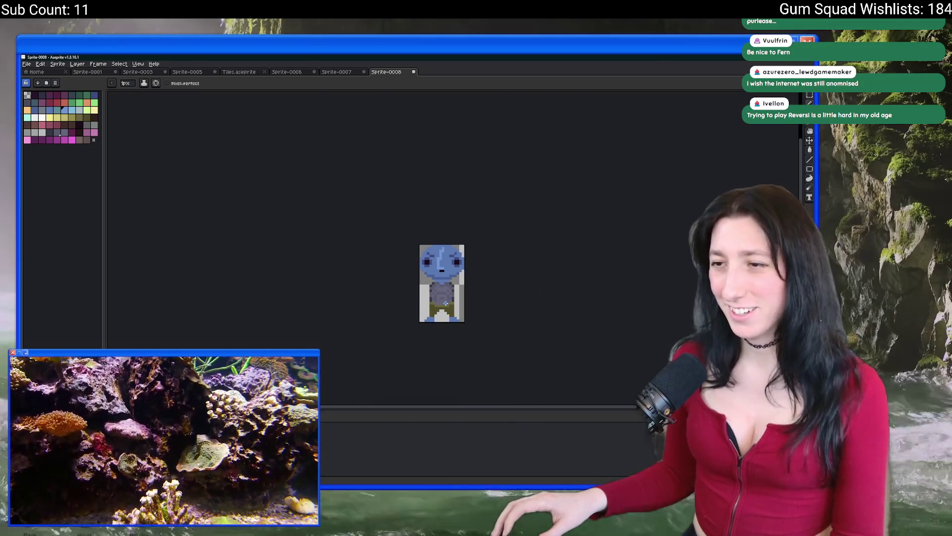
pyautogui.scroll(3, 444, 303)
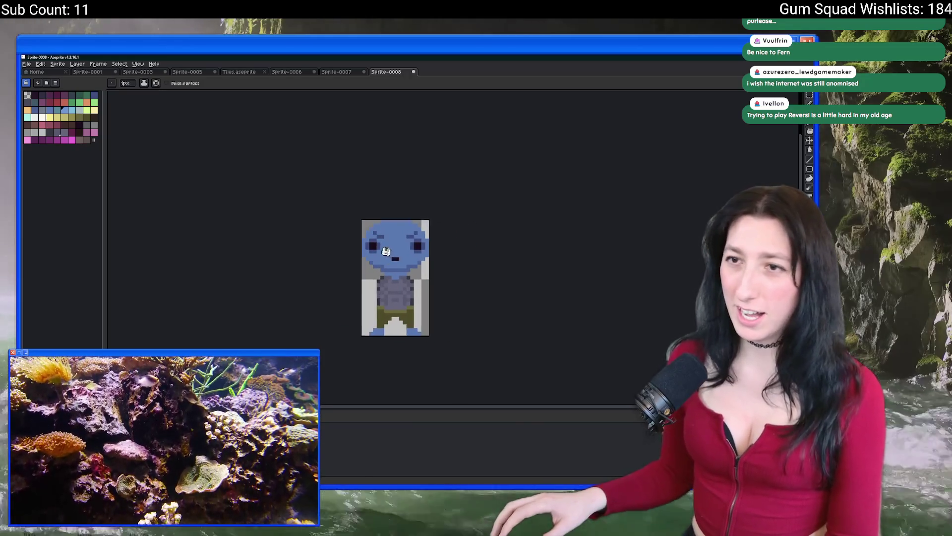
pyautogui.scroll(-2, 352, 262)
pyautogui.scroll(5, 427, 288)
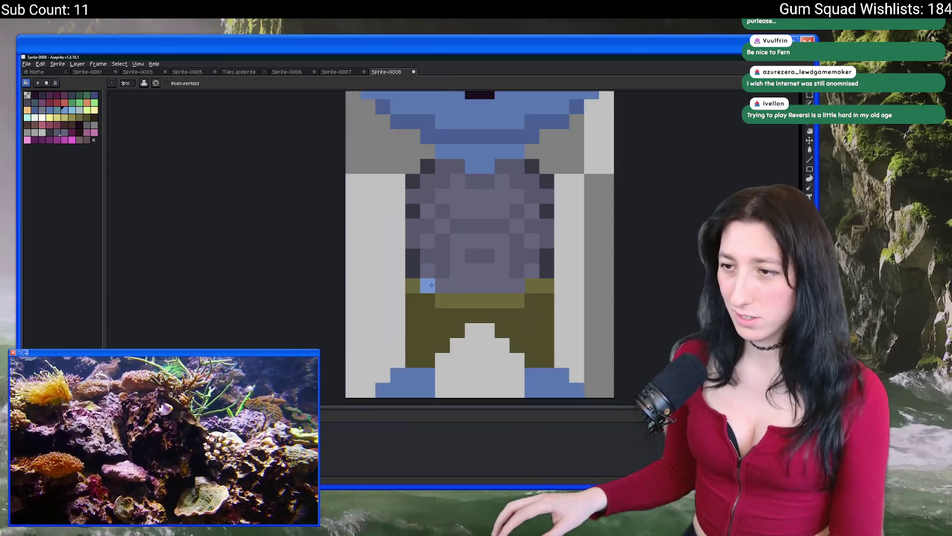
# Try replacing the belt's olive colour with green, then undo to keep it olive.
pyautogui.press('i')
pyautogui.scroll(-3, 428, 287)
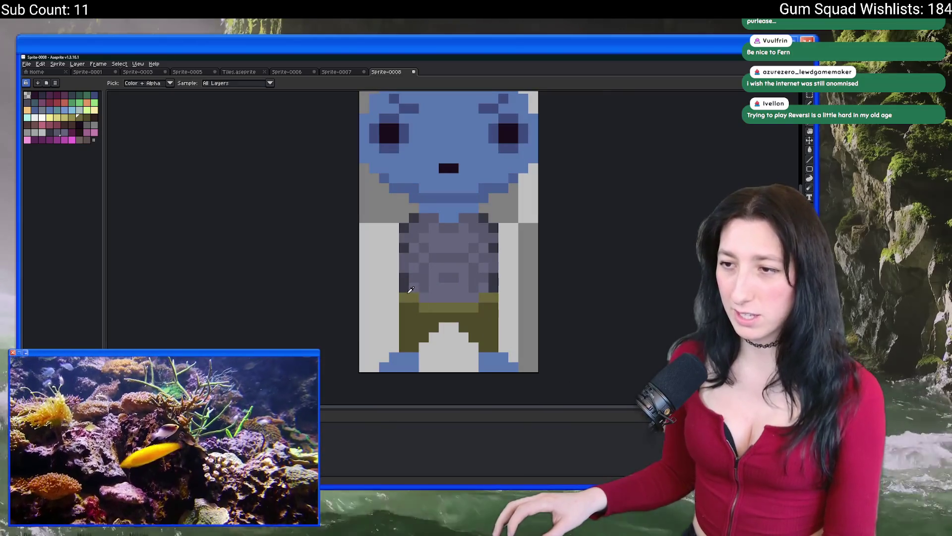
pyautogui.scroll(2, 411, 289)
pyautogui.scroll(2, 411, 289)
pyautogui.moveTo(412, 296); pyautogui.dragTo(353, 198)
pyautogui.scroll(-2, 352, 197)
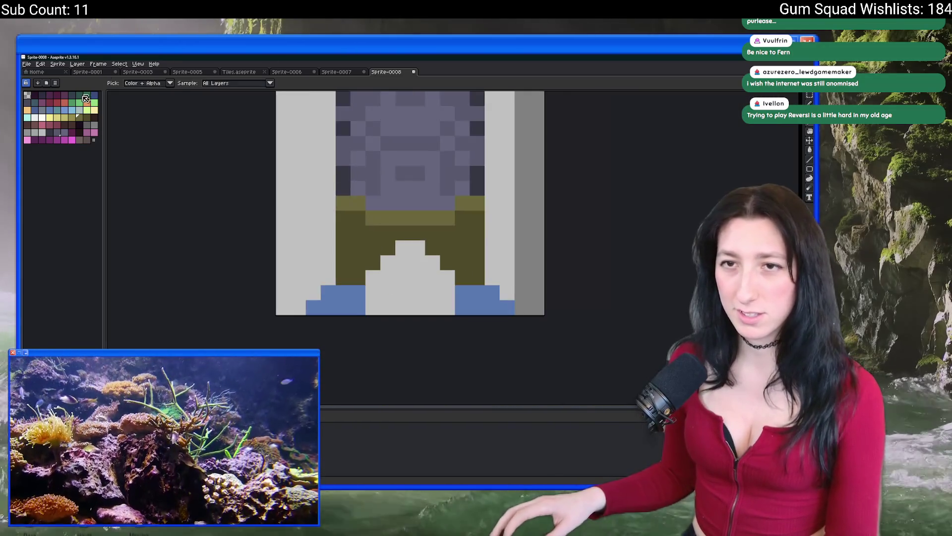
pyautogui.hotkey('shift', 'r')
pyautogui.press('Return')
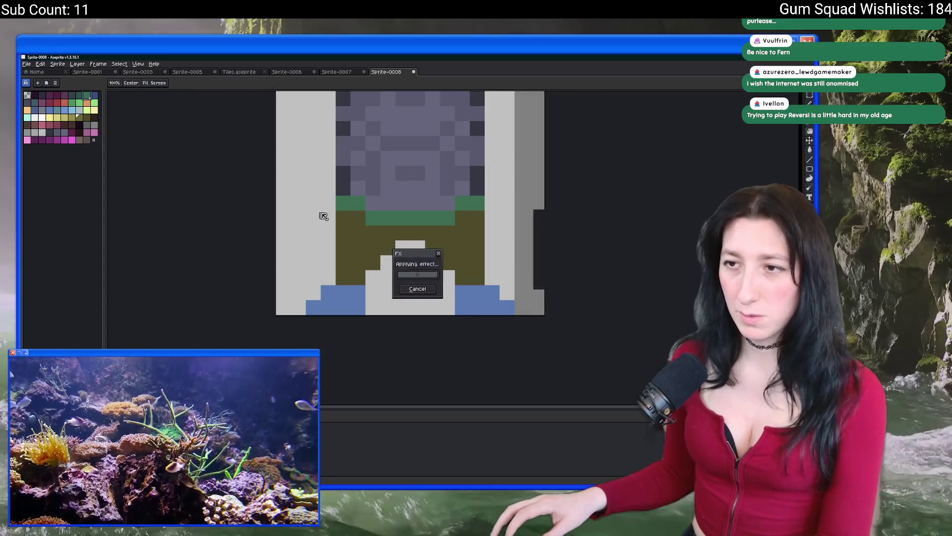
pyautogui.rightClick(80, 95)
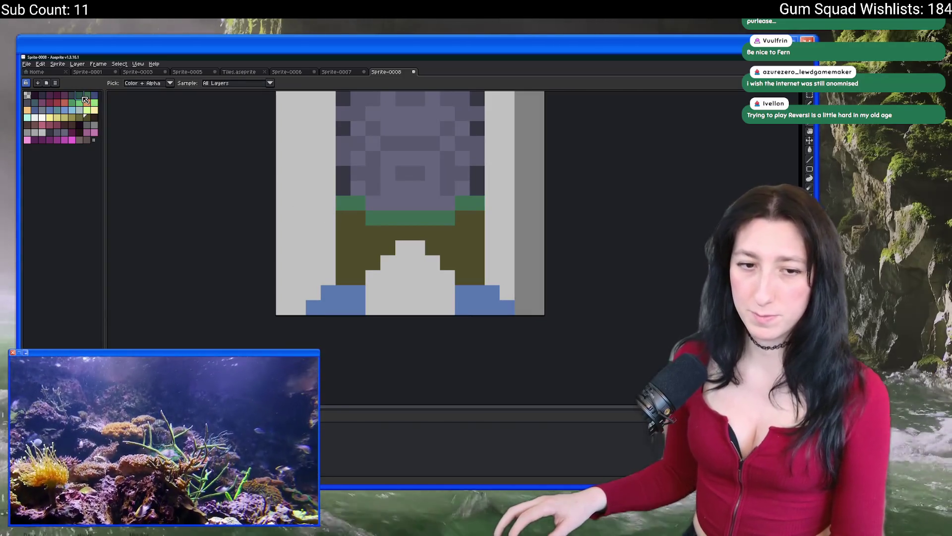
pyautogui.hotkey('shift', 'r')
pyautogui.press('Return')
pyautogui.press('i')
pyautogui.scroll(-5, 425, 181)
pyautogui.scroll(3, 432, 218)
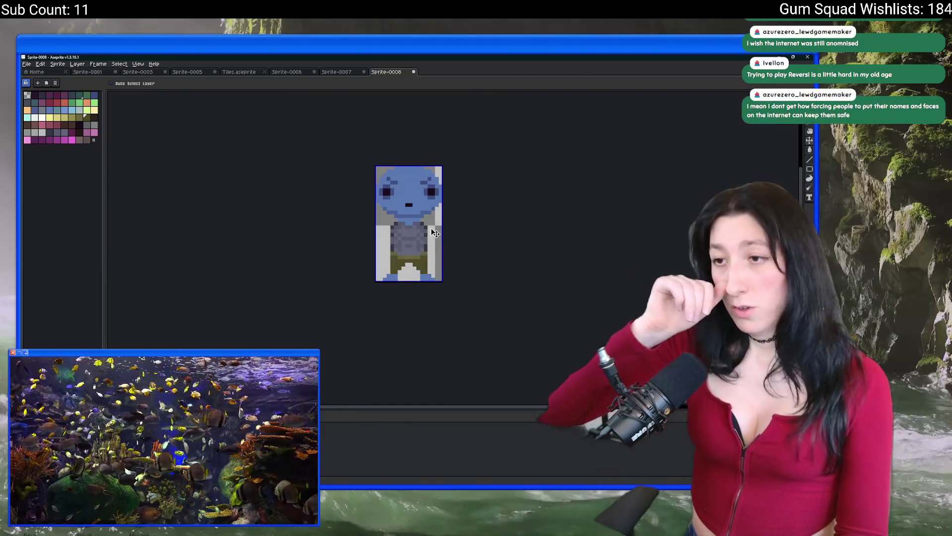
pyautogui.hotkey('ctrl', 'z')
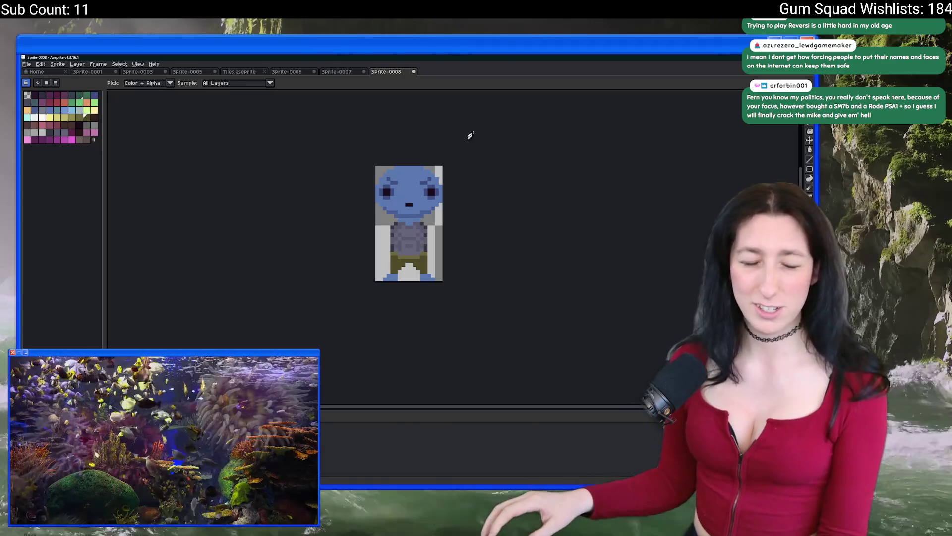
# Select the entire sprite canvas with the Move tool, then switch over to GameMaker.
pyautogui.scroll(1, 408, 198)
pyautogui.press('v')
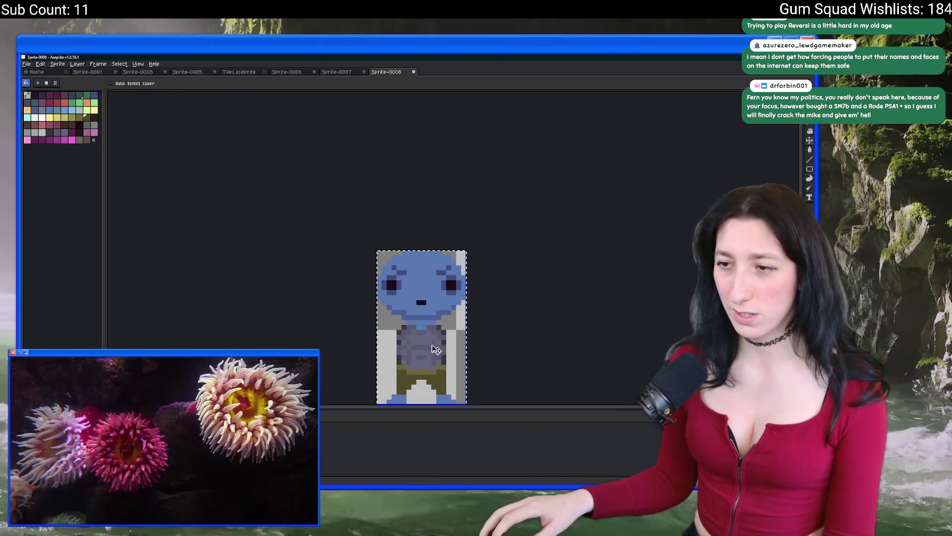
pyautogui.hotkey('ctrl', 'a')
pyautogui.hotkey('alt', 'Tab')
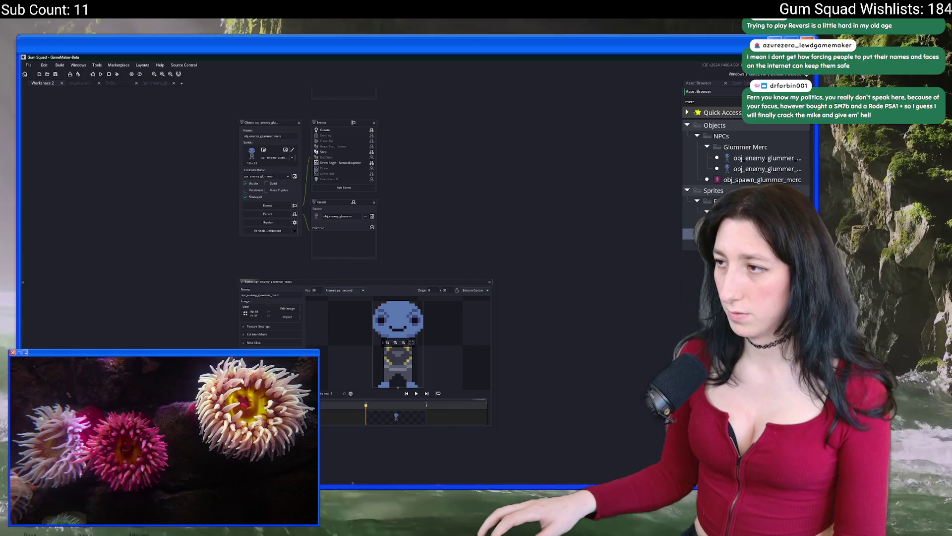
# Open the sprite's export settings and choose the UnknownSpaces Art folder as destination.
pyautogui.moveTo(682, 194); pyautogui.dragTo(615, 202)
pyautogui.hotkey('alt', 'Tab')
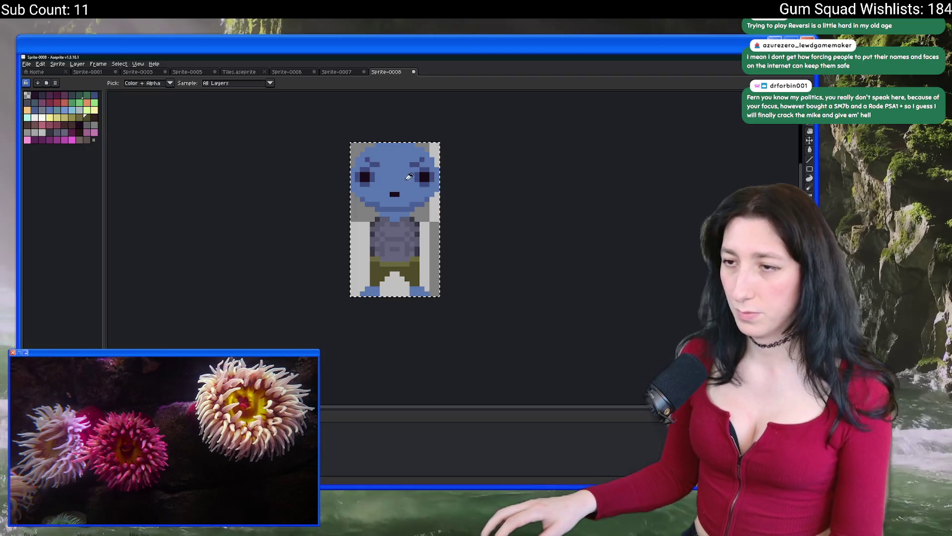
pyautogui.hotkey('ctrl', 'e')
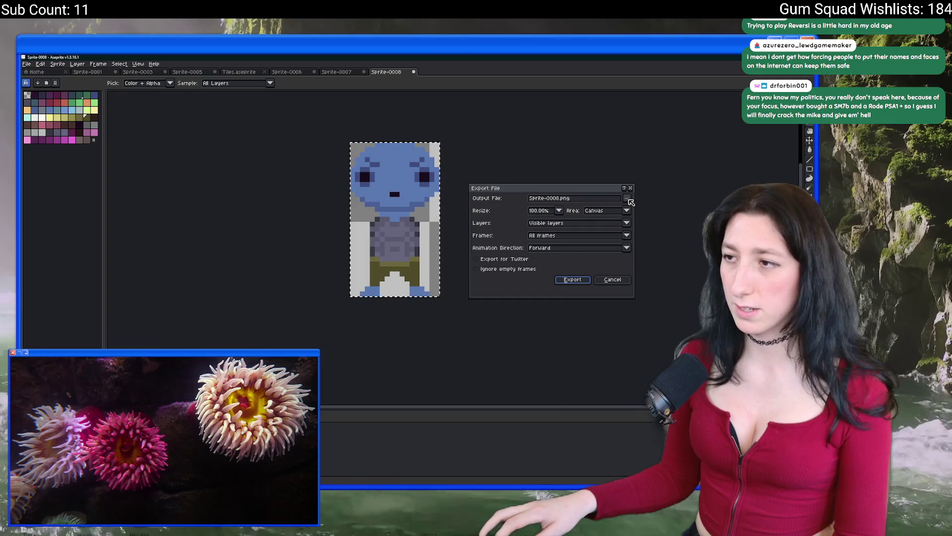
pyautogui.click(626, 198)
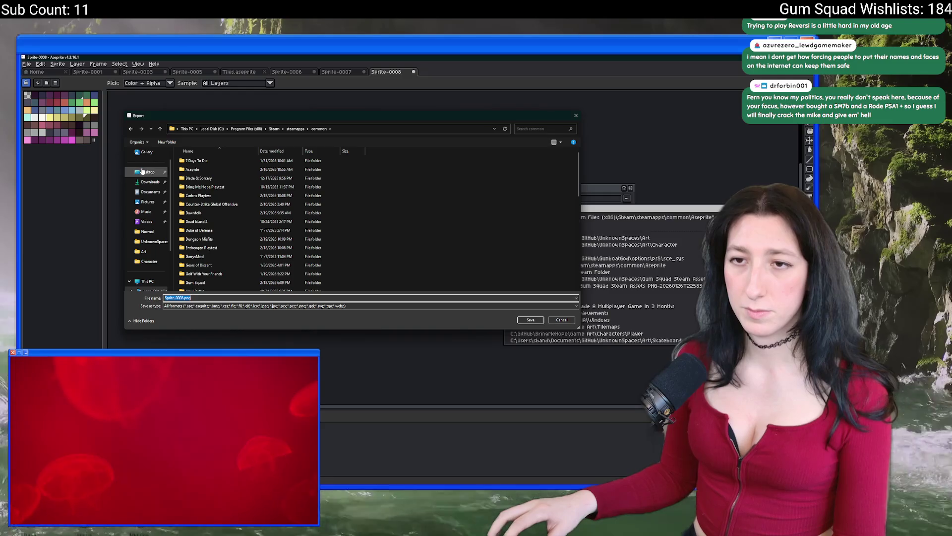
pyautogui.scroll(1, 148, 198)
pyautogui.click(148, 172)
pyautogui.doubleClick(362, 259)
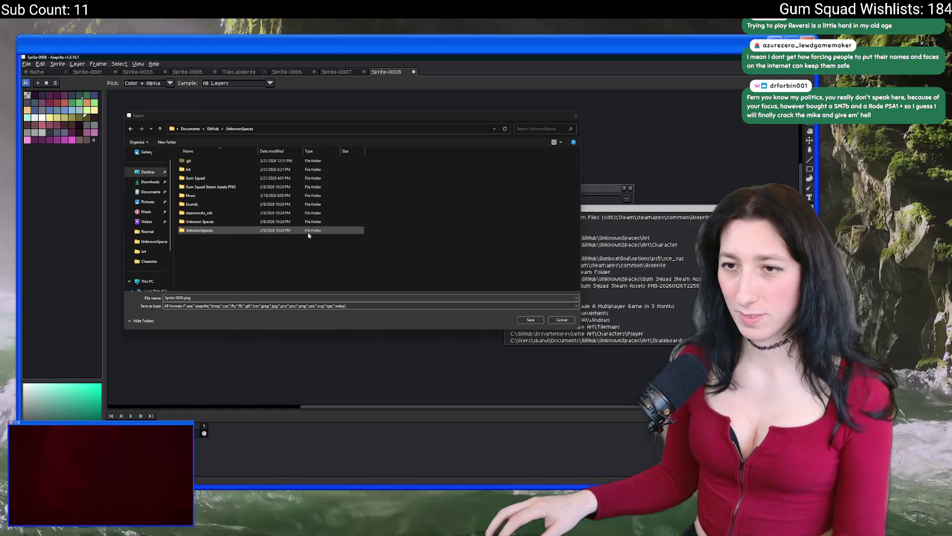
pyautogui.click(228, 172)
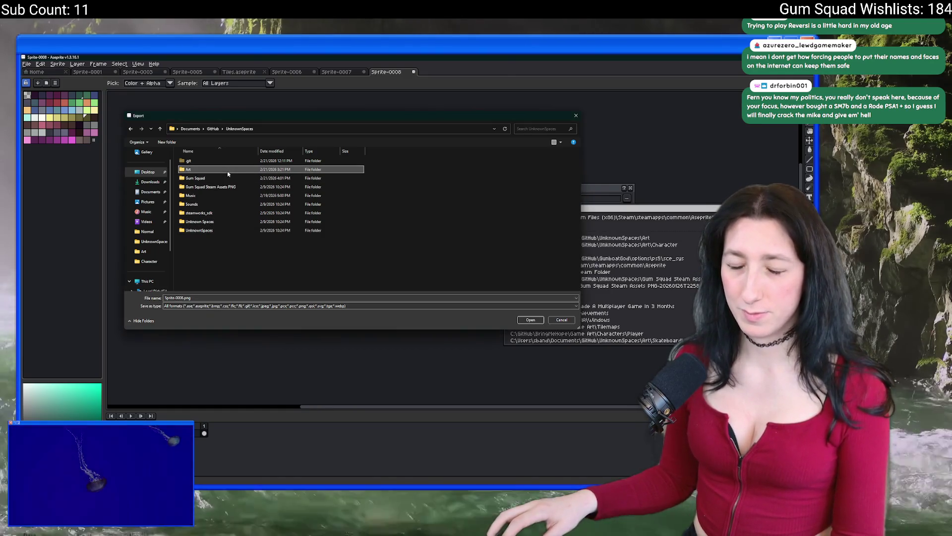
pyautogui.doubleClick(228, 171)
# Rename the export file to Fighter.png and complete the export.
pyautogui.click(182, 298)
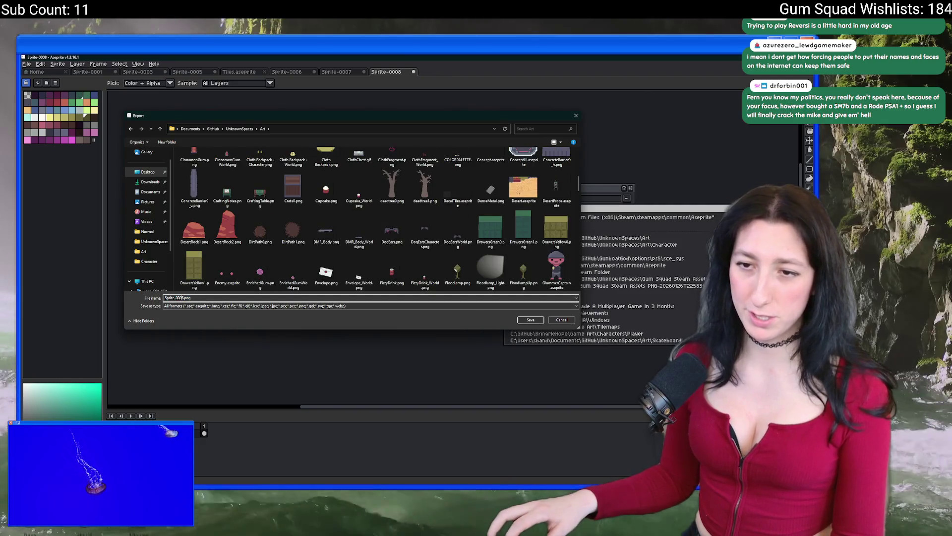
pyautogui.moveTo(182, 297); pyautogui.dragTo(163, 298)
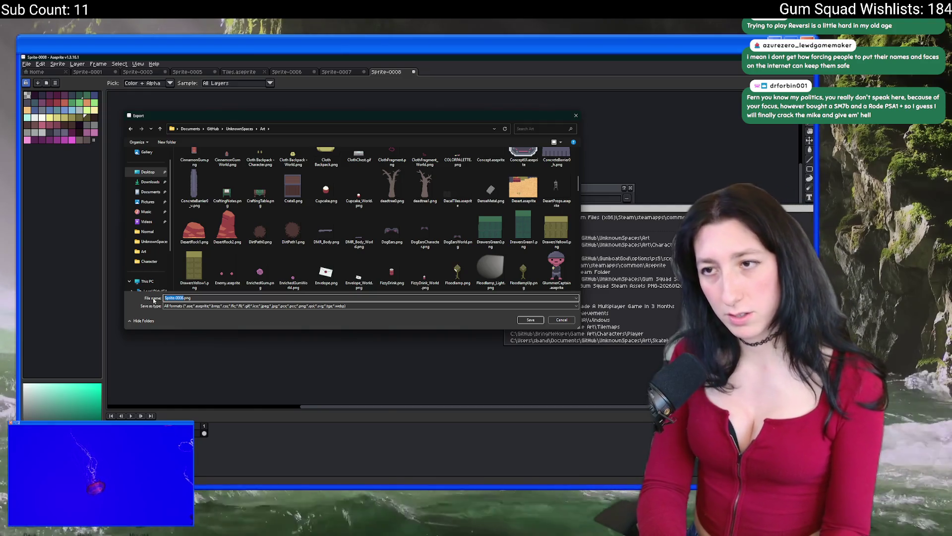
pyautogui.write('Fighter')
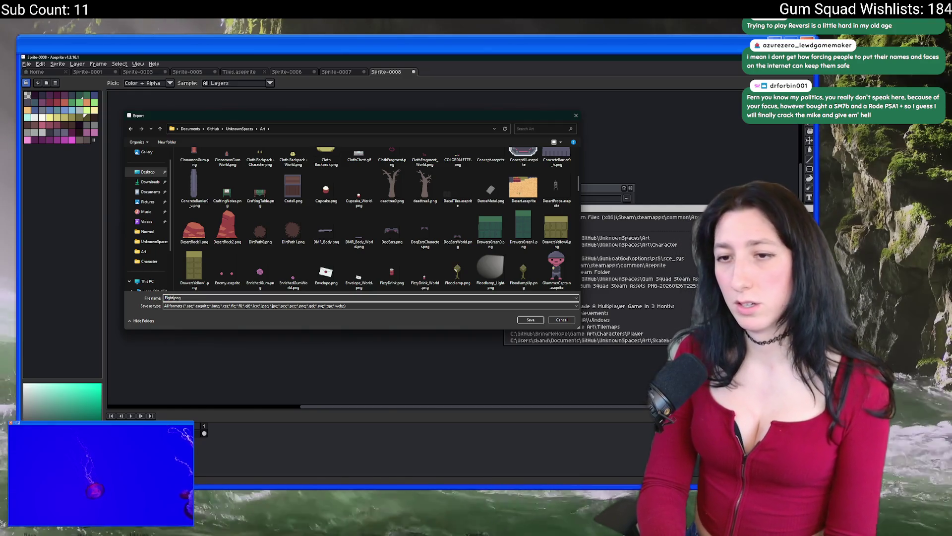
pyautogui.press('Return')
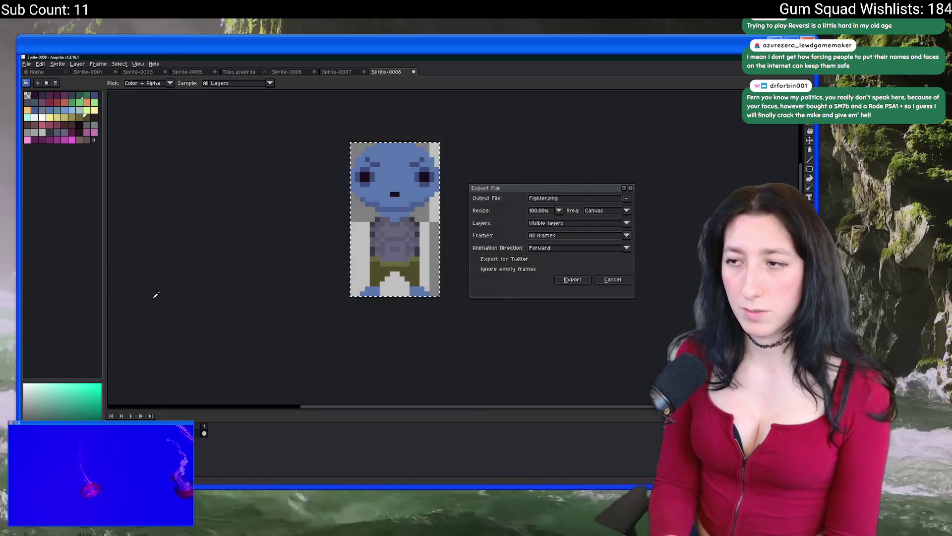
pyautogui.press('Return')
# Switch to GameMaker and open the project's ToDo note.
pyautogui.hotkey('alt', 'Tab')
pyautogui.click(448, 231)
pyautogui.press('Return')
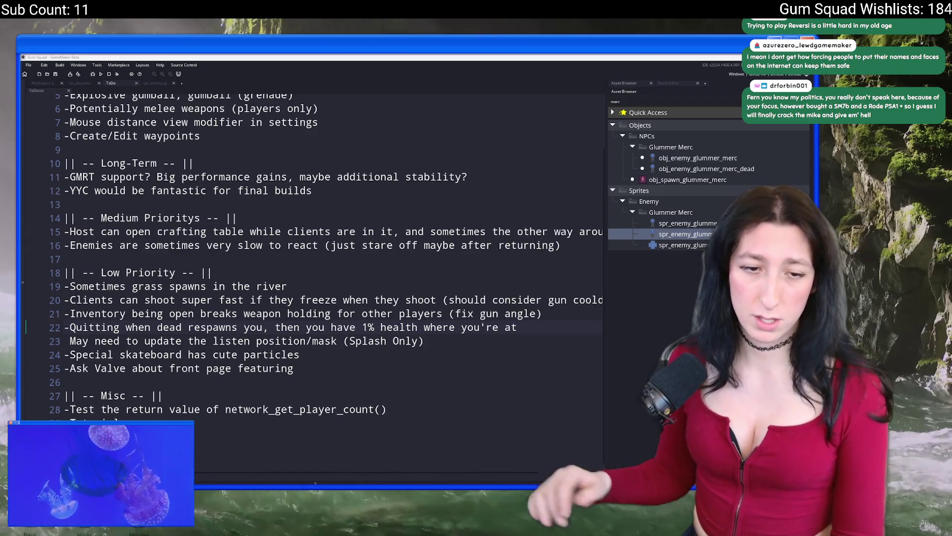
# Start a new line directly under the Medium Priorities heading in the ToDo note.
pyautogui.click(83, 395)
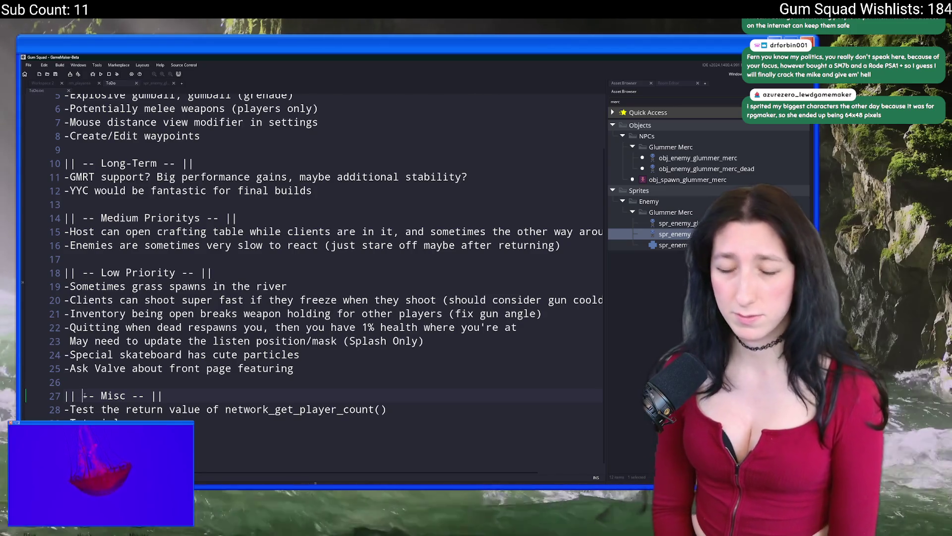
pyautogui.click(403, 276)
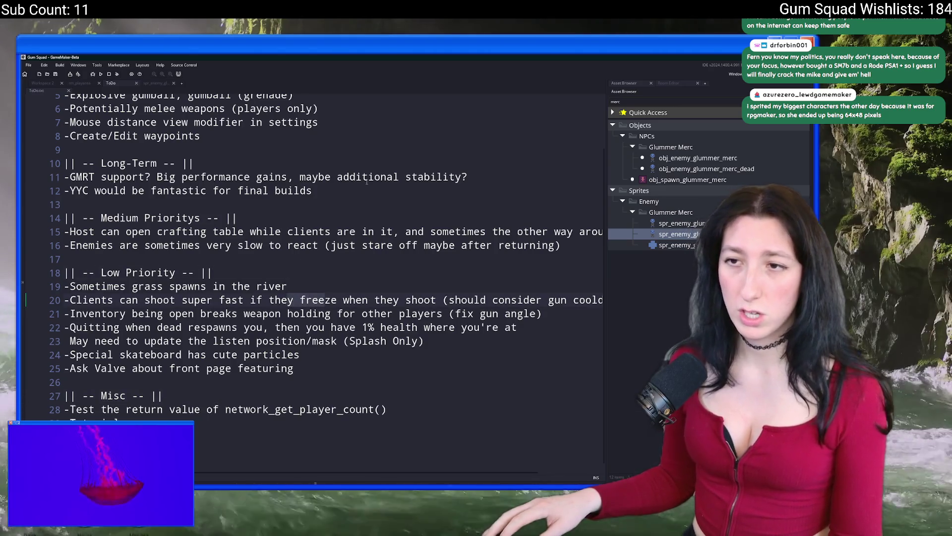
pyautogui.click(368, 177)
pyautogui.click(408, 218)
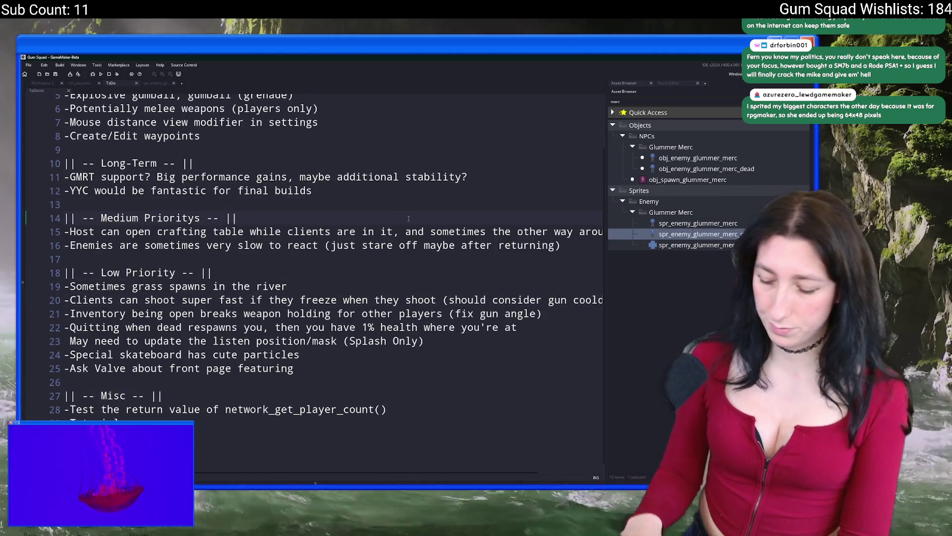
pyautogui.press('Return')
# Type the entry '-Entering a new zone shows a location card title thingy'.
pyautogui.write('-')
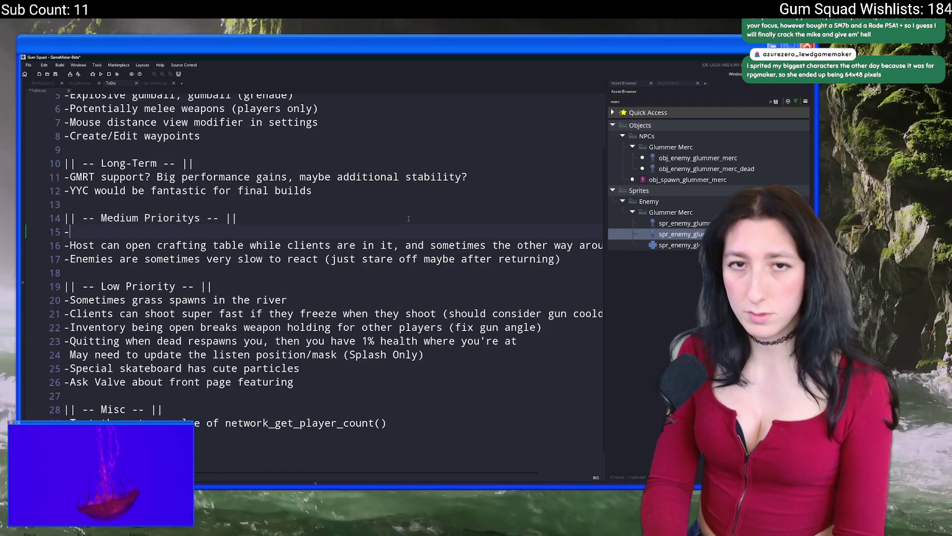
pyautogui.write('Entgering')
pyautogui.press('BackSpace')
pyautogui.press('BackSpace')
pyautogui.press('BackSpace')
pyautogui.write('ering a new k')
pyautogui.press('BackSpace')
pyautogui.write('zon')
pyautogui.press('BackSpace')
pyautogui.press('BackSpace')
pyautogui.press('BackSpace')
pyautogui.write('z')
pyautogui.press('BackSpace')
pyautogui.press('BackSpace')
pyautogui.write('zone ')
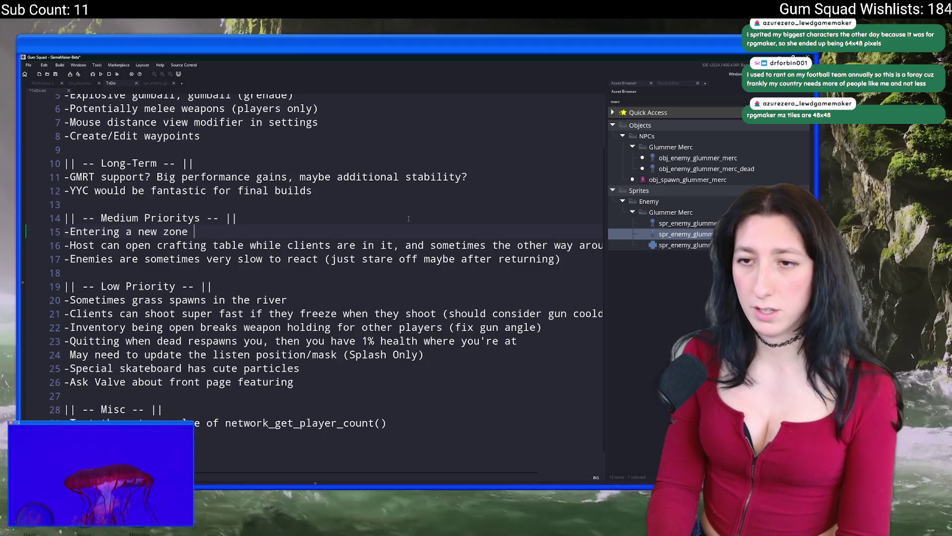
pyautogui.write('shows a ')
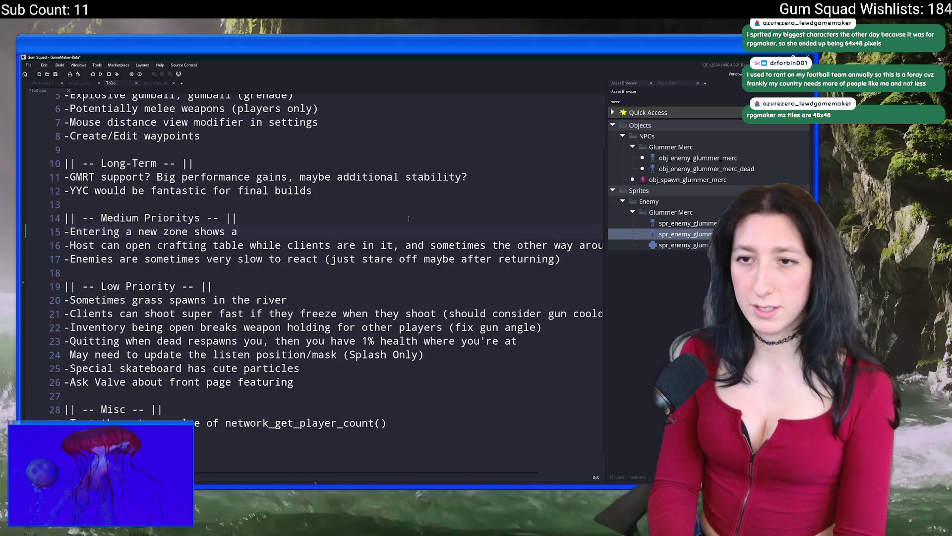
pyautogui.write('location car')
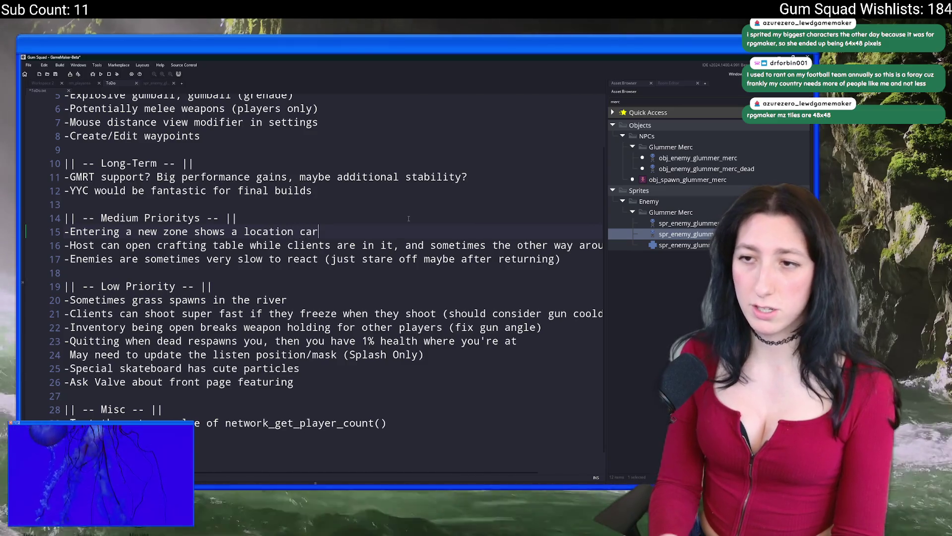
pyautogui.write('d title thingy')
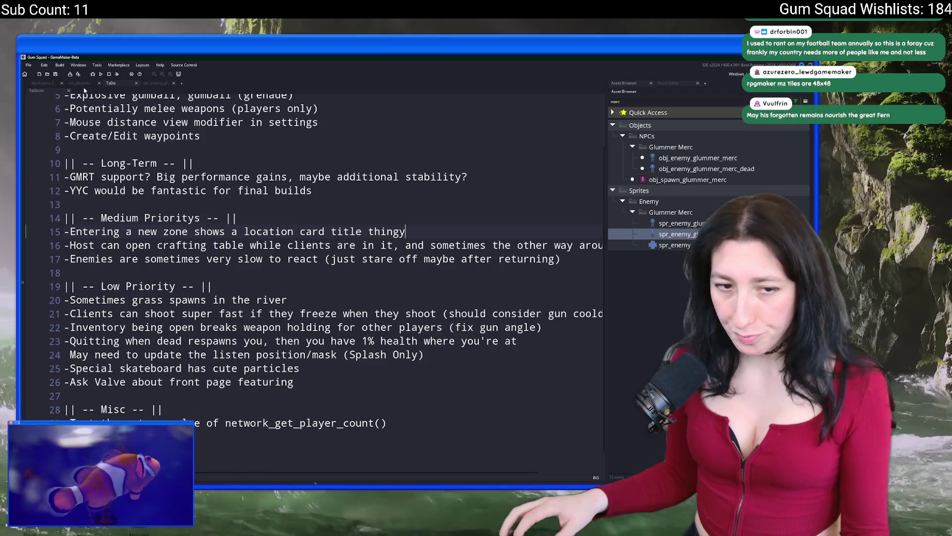
# Open the rm_playarea room and pan around it with the assets panel in view.
pyautogui.click(83, 85)
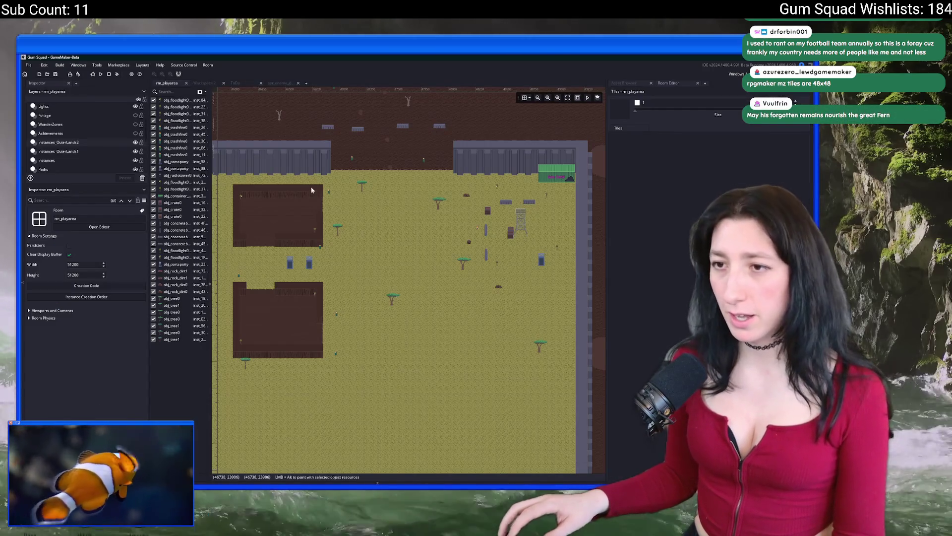
pyautogui.scroll(-3, 404, 198)
pyautogui.scroll(5, 398, 248)
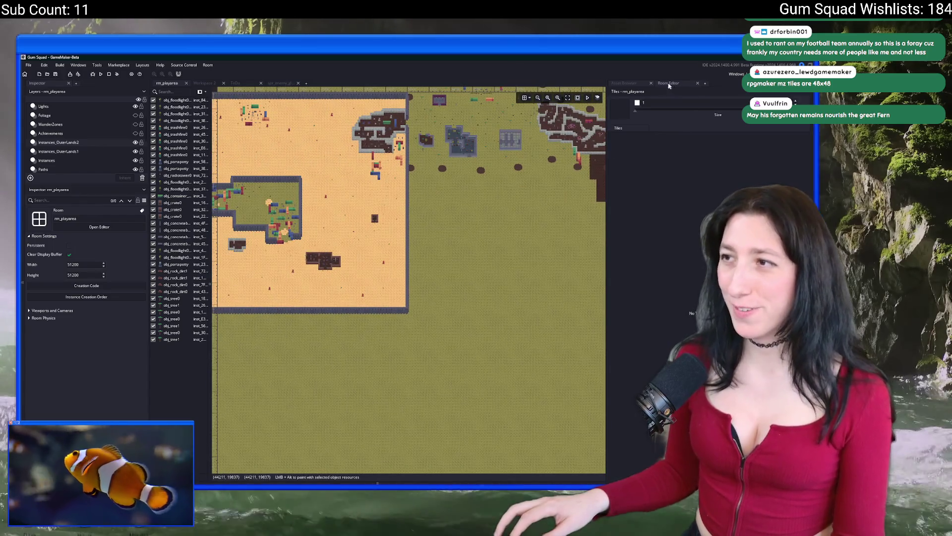
pyautogui.click(624, 83)
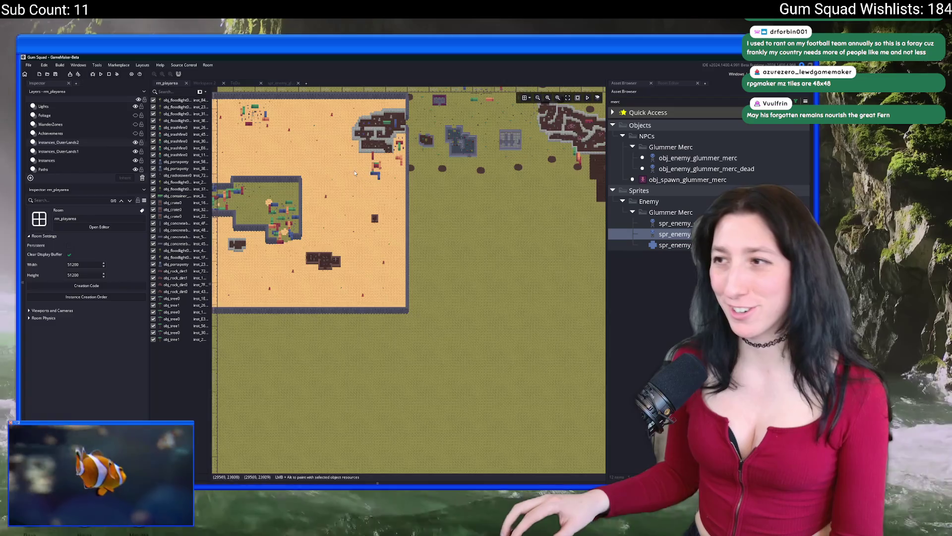
pyautogui.moveTo(491, 140); pyautogui.dragTo(518, 199)
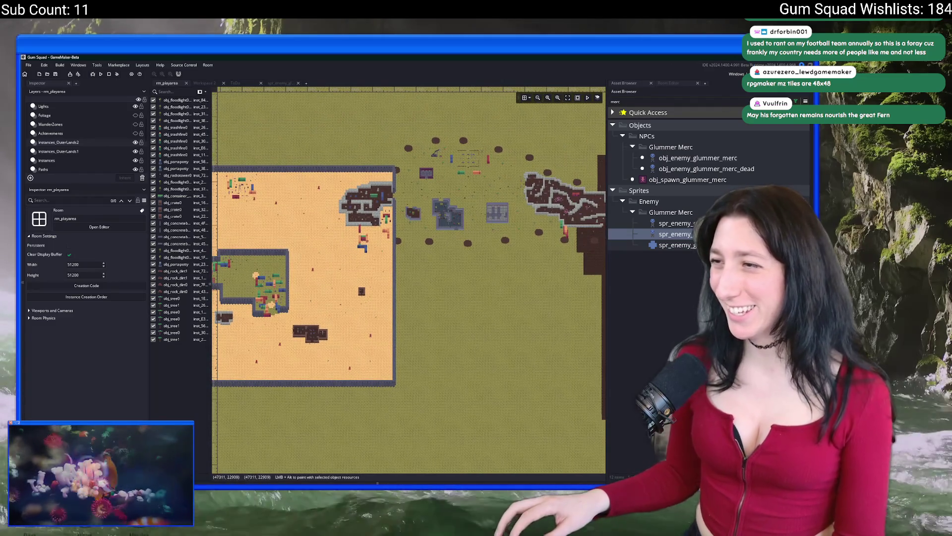
# Clear the 'merc' asset search and select the Enemy group in the asset tree.
pyautogui.press('Left')
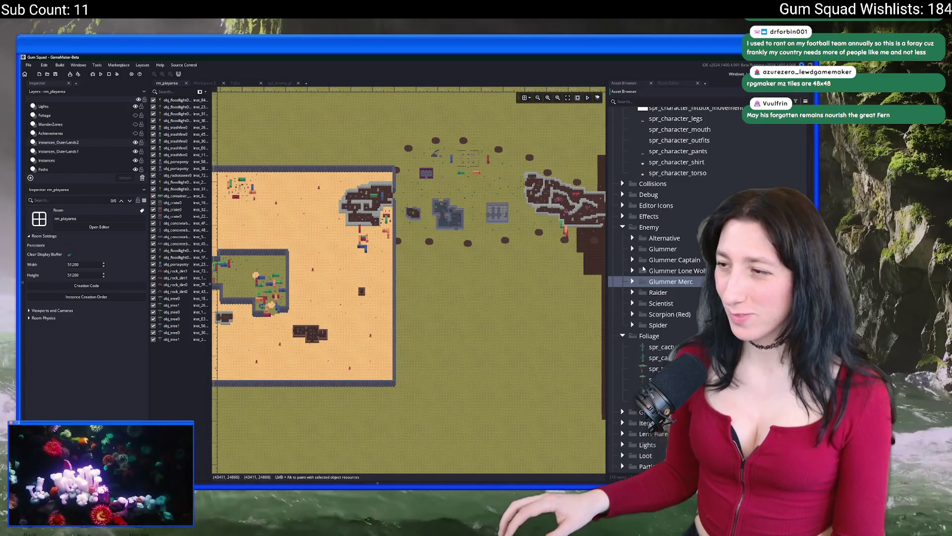
pyautogui.click(620, 337)
pyautogui.press('F2')
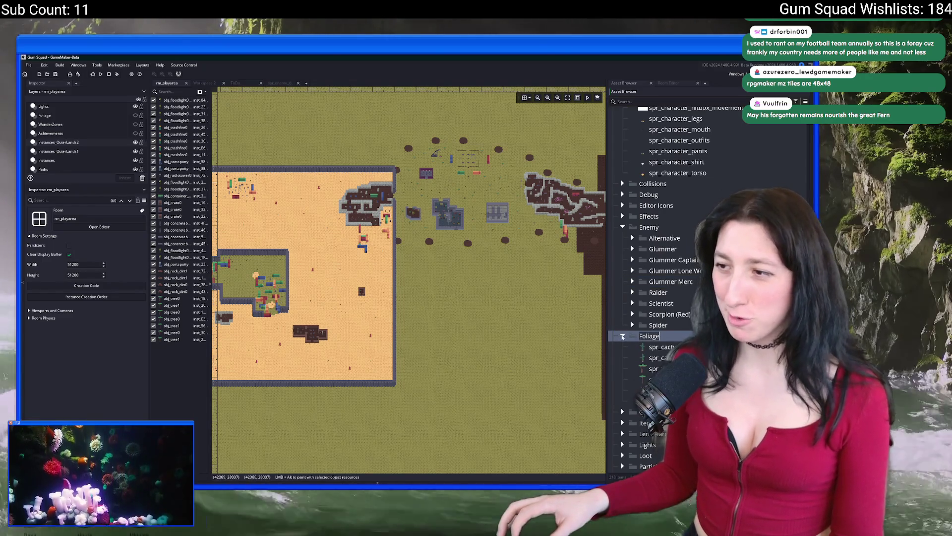
pyautogui.click(623, 336)
pyautogui.click(655, 227)
# Create a new group named 'Glummer Fighter' inside the Enemy group.
pyautogui.rightClick(656, 228)
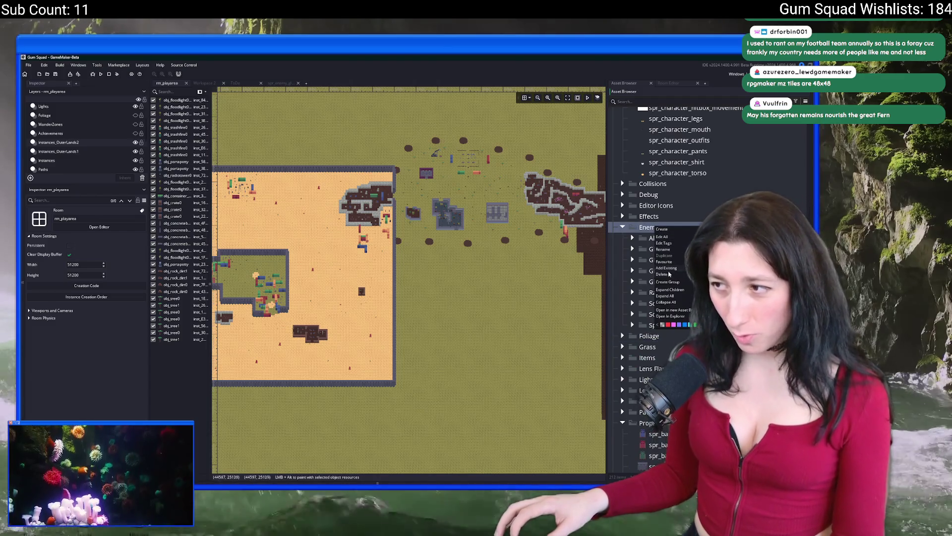
pyautogui.click(668, 284)
pyautogui.write('Glummer K')
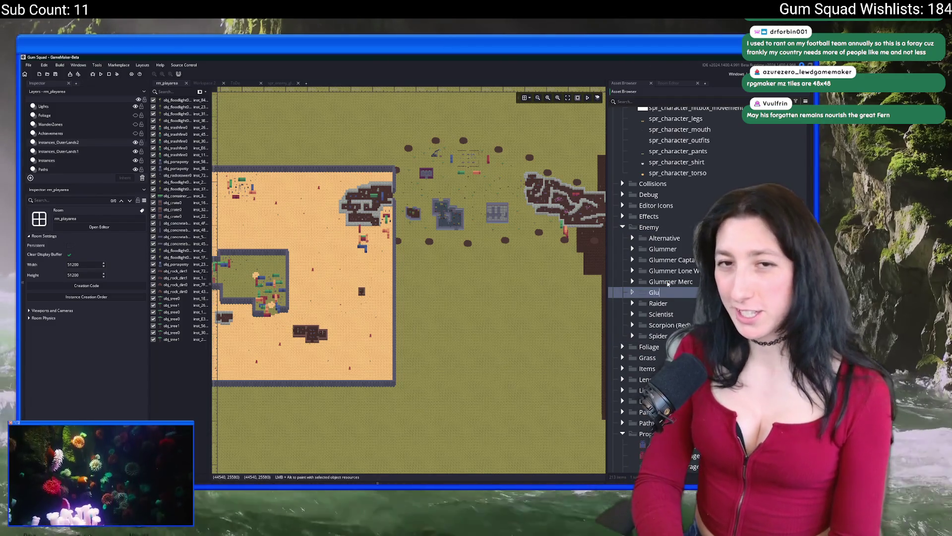
pyautogui.press('BackSpace')
pyautogui.write('(DKKJ')
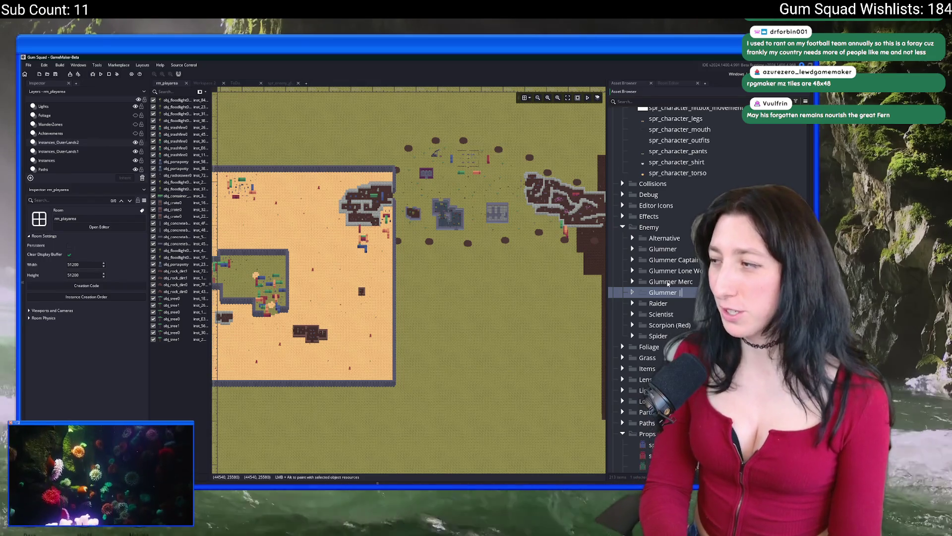
pyautogui.press('BackSpace')
pyautogui.press('BackSpace')
pyautogui.press('BackSpace')
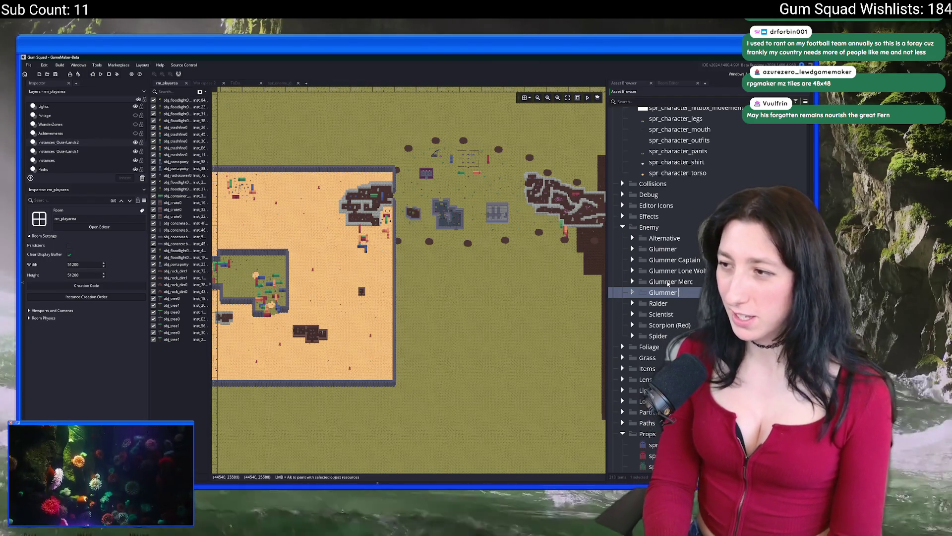
pyautogui.write('K')
pyautogui.press('BackSpace')
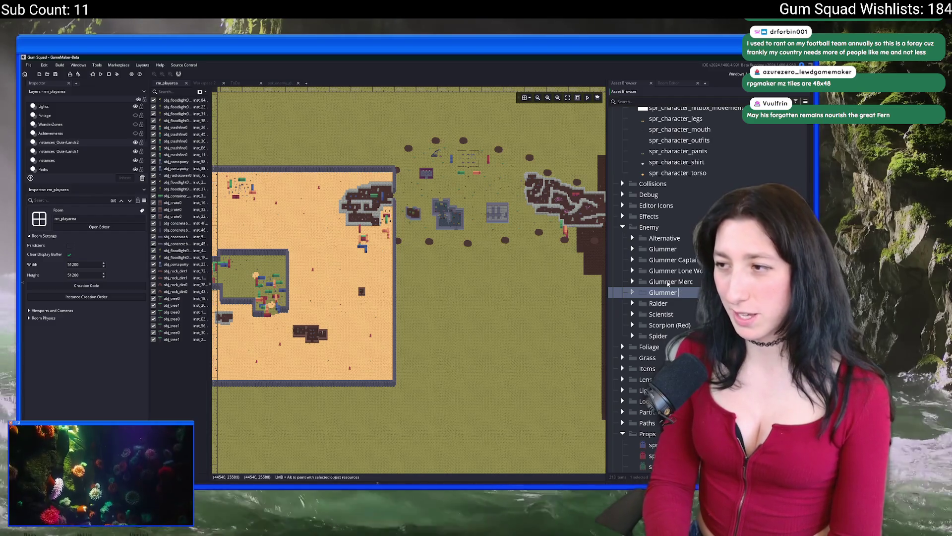
pyautogui.write('Fighter')
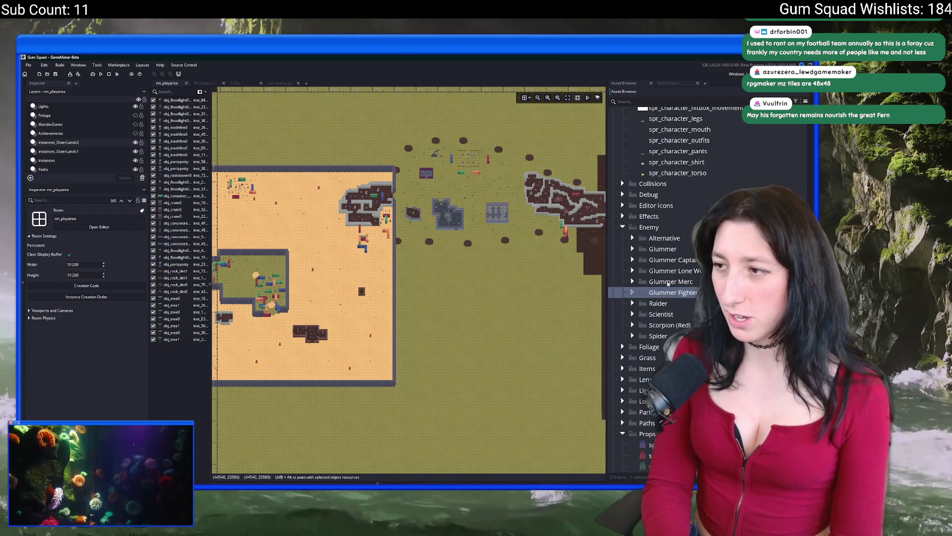
pyautogui.press('Return')
# Expand the Glummer Merc and Glummer Fighter groups and open spr_enemy_glummer_fighter for editing.
pyautogui.click(634, 260)
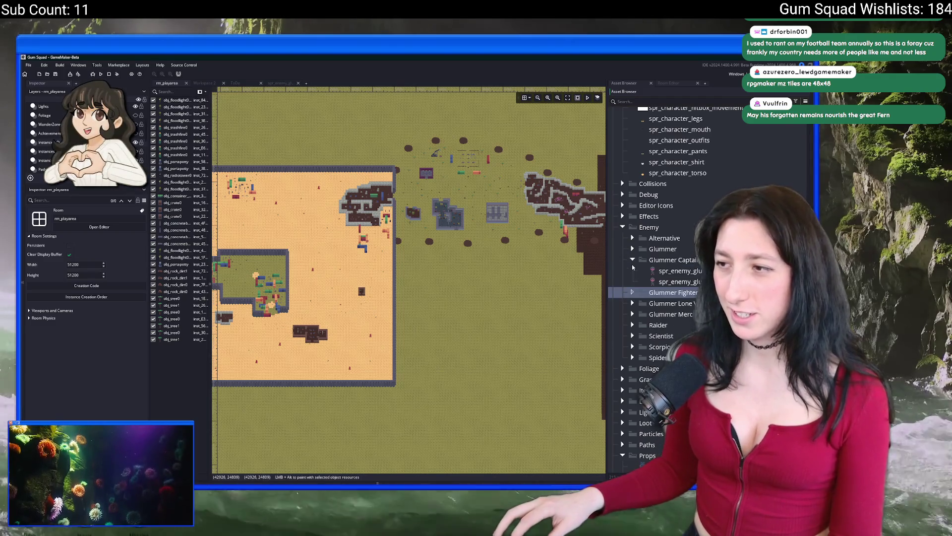
pyautogui.click(633, 260)
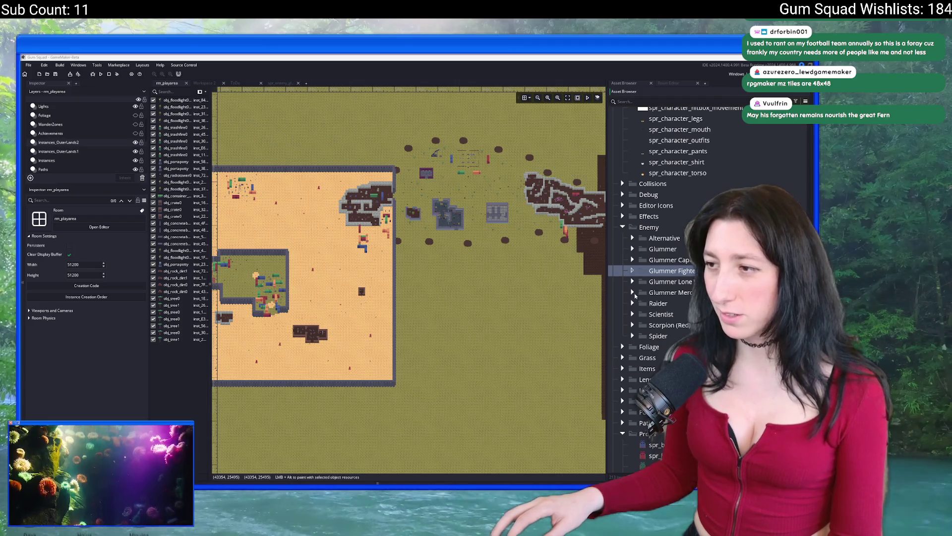
pyautogui.click(633, 292)
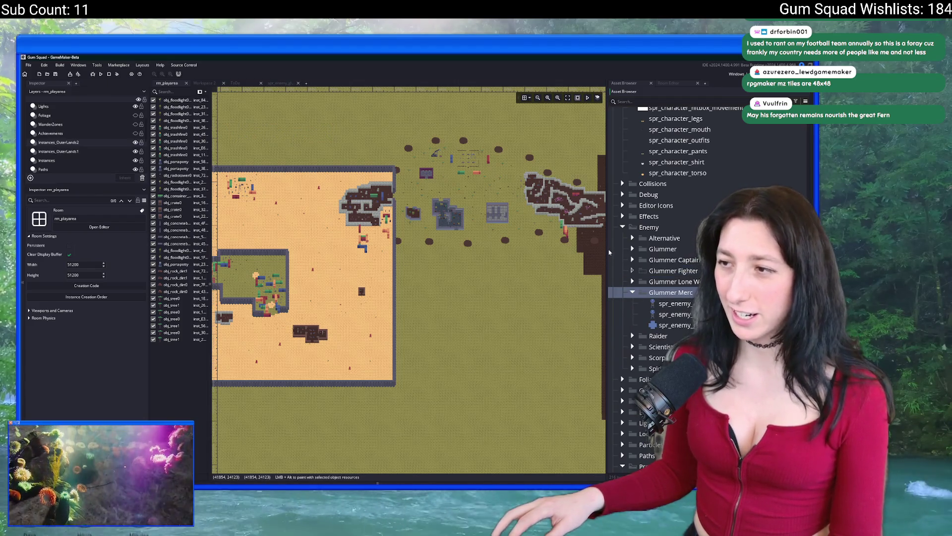
pyautogui.moveTo(608, 251); pyautogui.dragTo(584, 248)
pyautogui.scroll(5, 396, 232)
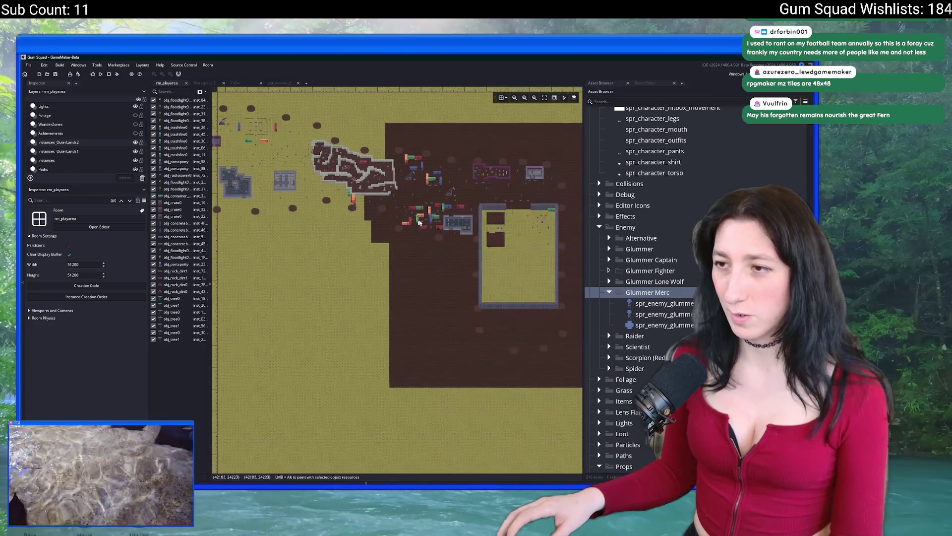
pyautogui.scroll(5, 397, 232)
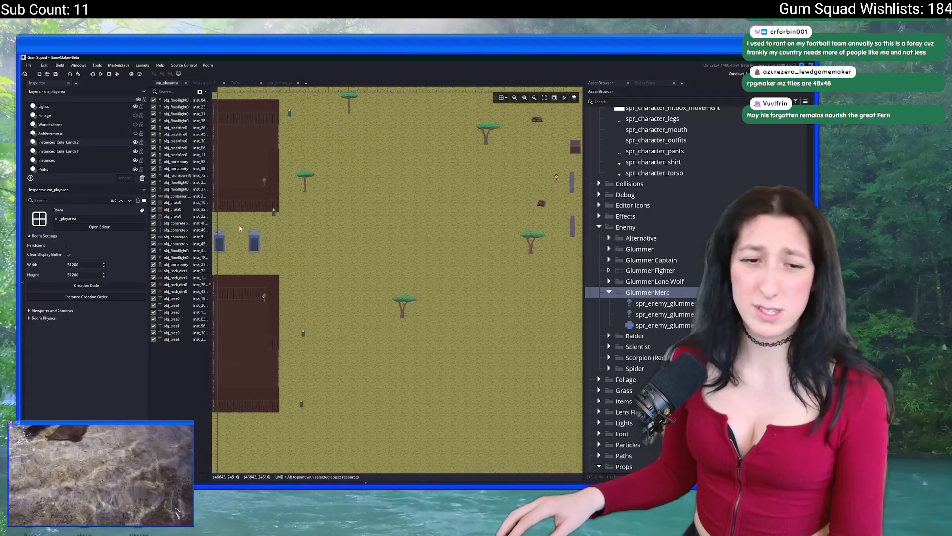
pyautogui.click(664, 304)
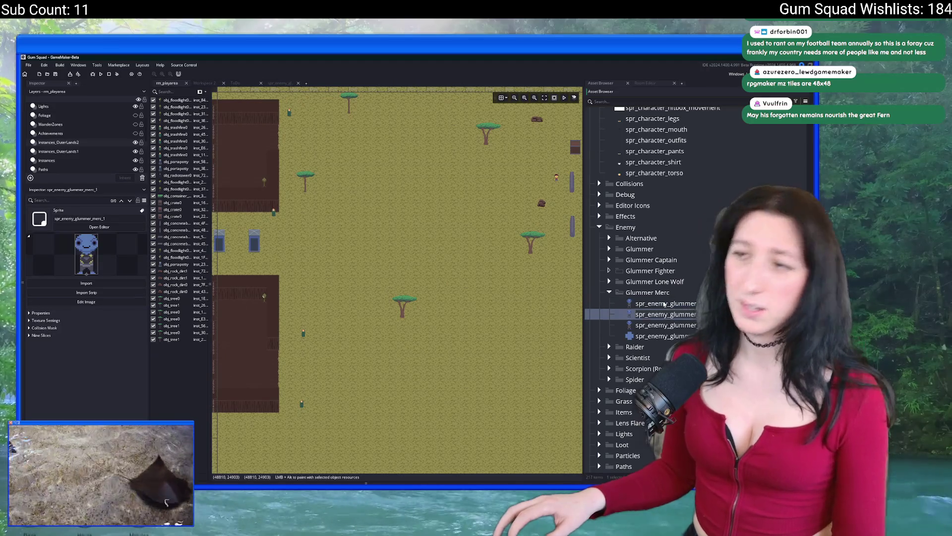
pyautogui.click(609, 270)
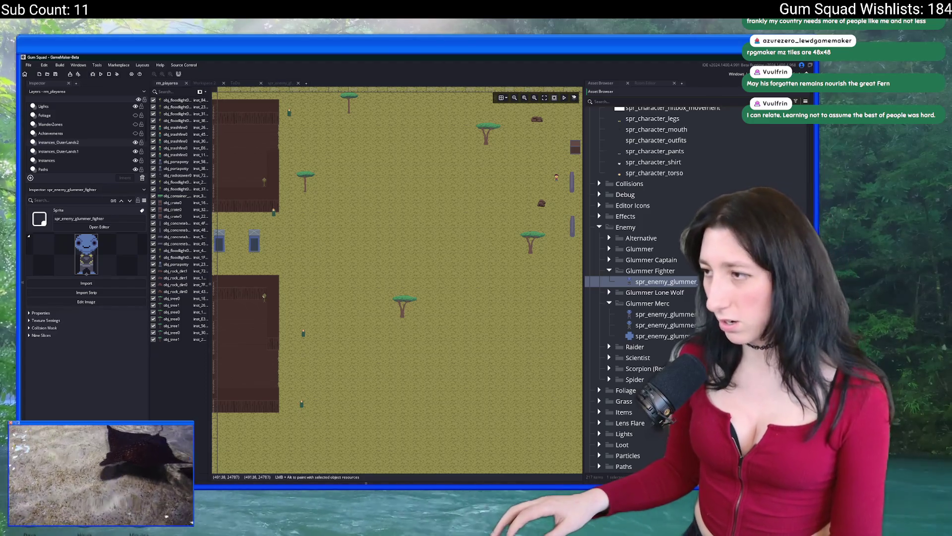
pyautogui.click(99, 226)
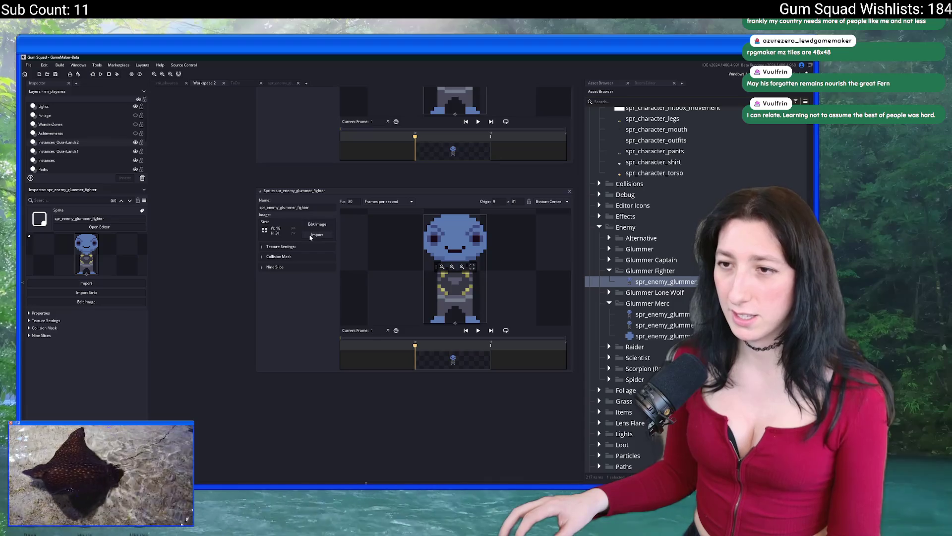
# Replace spr_enemy_glummer_fighter's image with Art/Fighter.png.
pyautogui.click(311, 238)
pyautogui.scroll(-5, 494, 255)
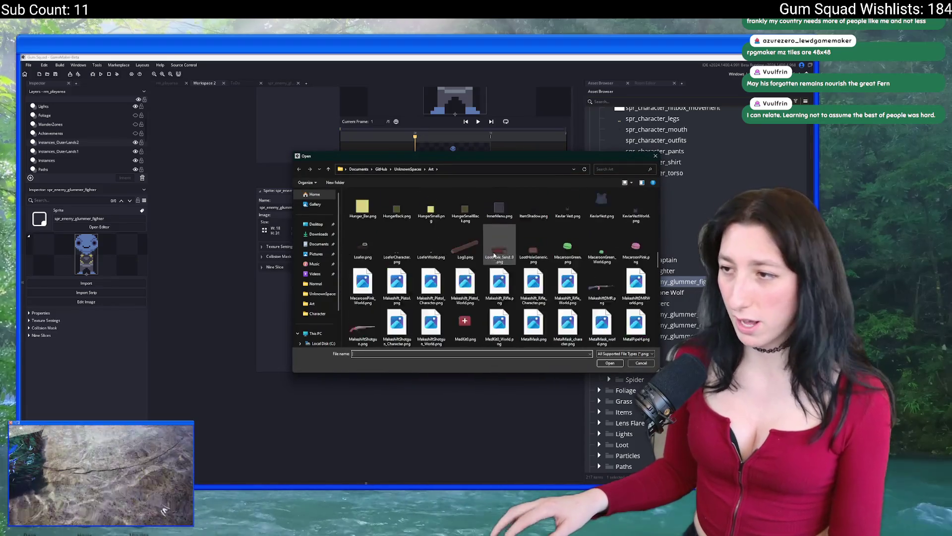
pyautogui.scroll(-15, 494, 255)
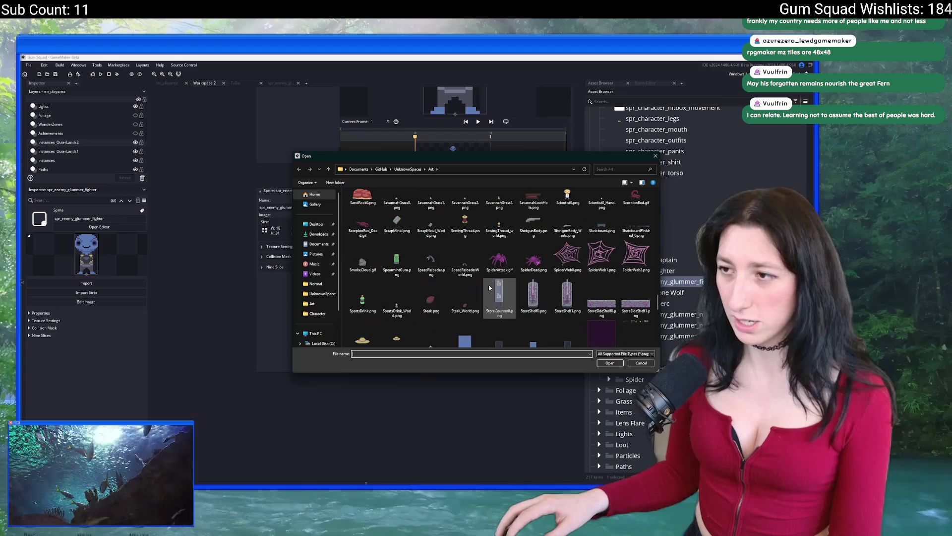
pyautogui.scroll(12, 489, 287)
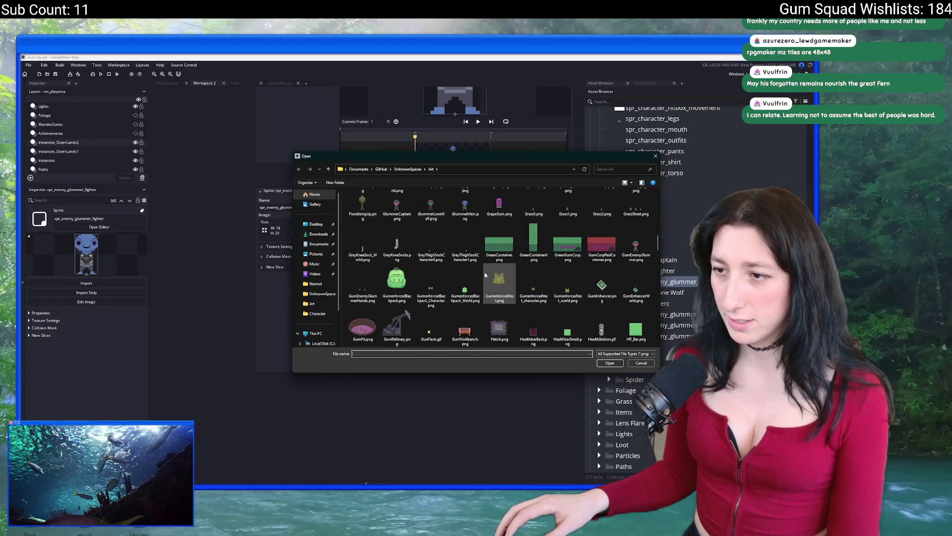
pyautogui.scroll(3, 488, 282)
pyautogui.click(495, 293)
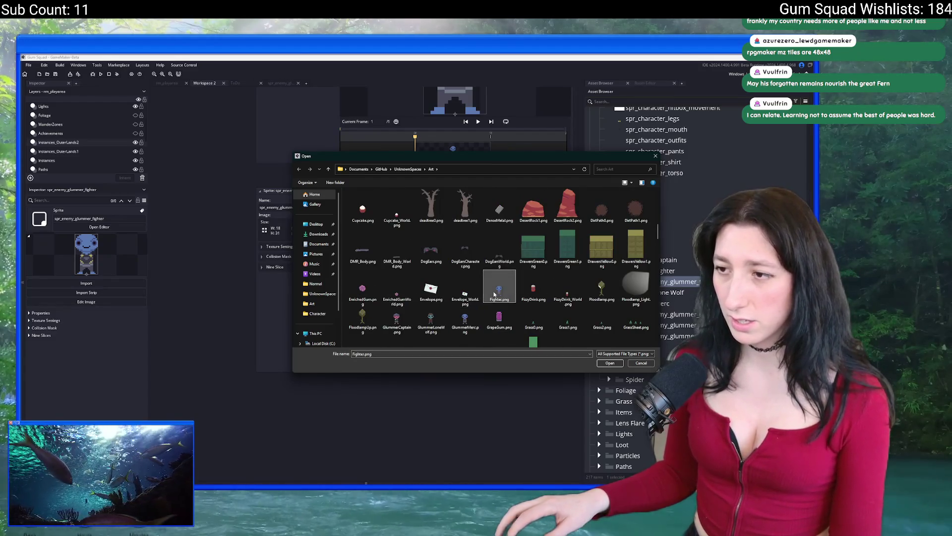
pyautogui.doubleClick(494, 293)
pyautogui.click(442, 287)
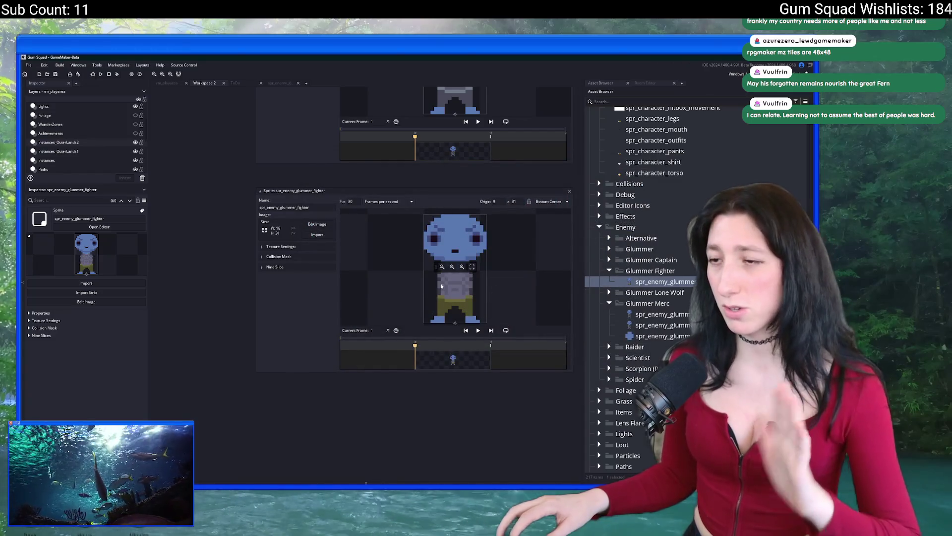
# Check the fighter sprite's collision mask, then open spr_enemy_glummer_merc_dead for comparison.
pyautogui.moveTo(477, 193); pyautogui.dragTo(460, 201)
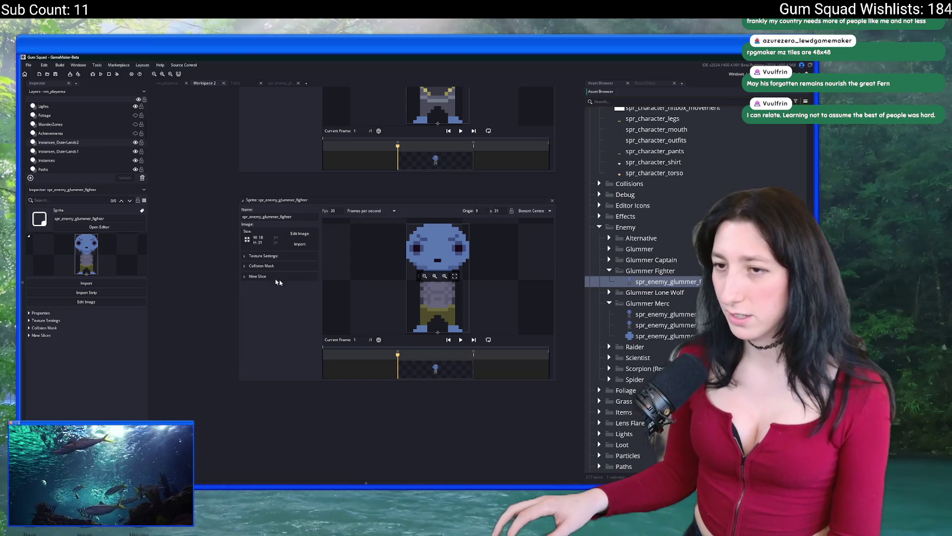
pyautogui.click(259, 269)
pyautogui.click(259, 269)
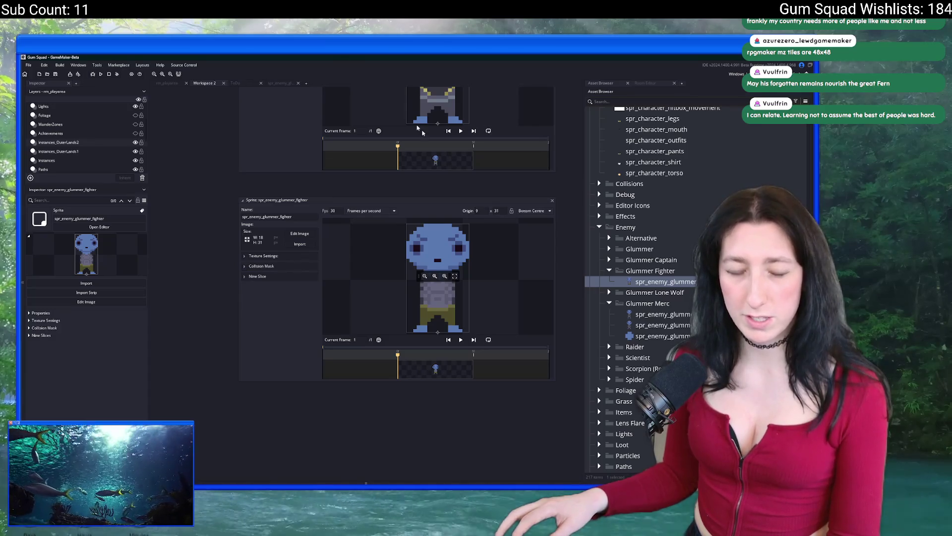
pyautogui.doubleClick(682, 327)
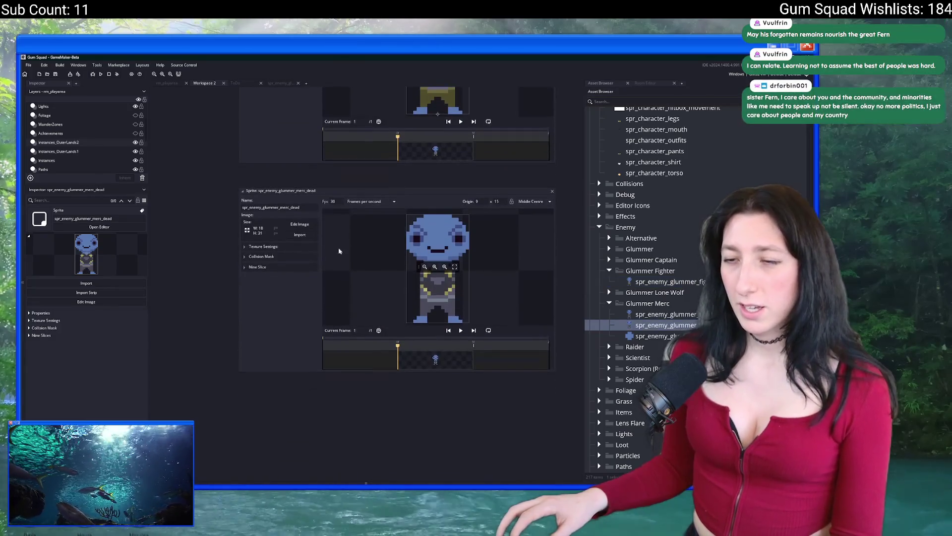
# Compare the collision mask settings of the merc dead sprite and the main Glummer Merc sprite.
pyautogui.click(295, 255)
pyautogui.moveTo(507, 191); pyautogui.dragTo(471, 251)
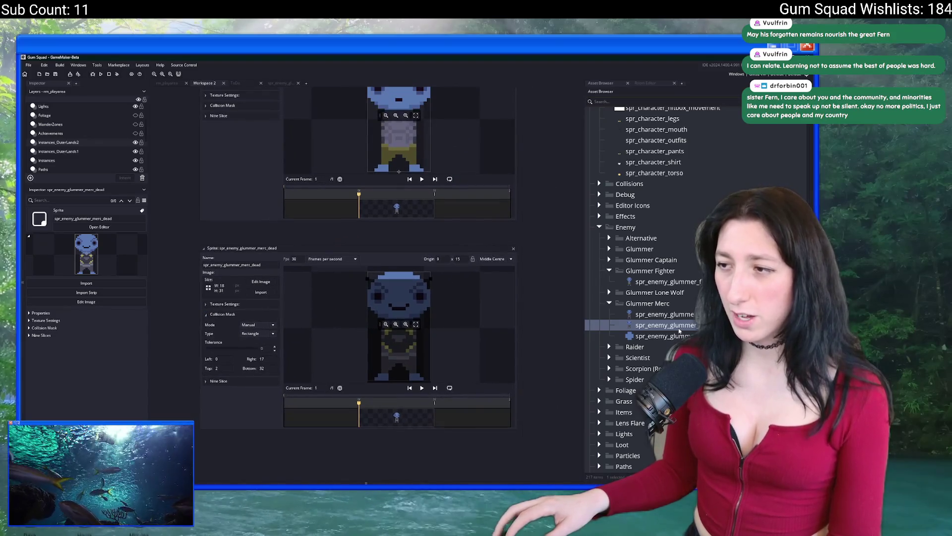
pyautogui.click(679, 314)
pyautogui.doubleClick(680, 315)
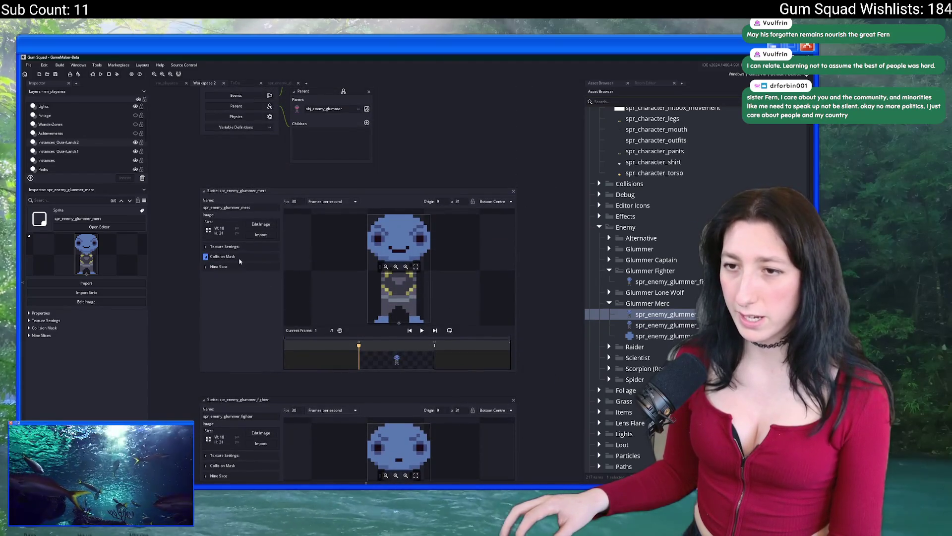
pyautogui.click(237, 257)
pyautogui.scroll(-5, 399, 348)
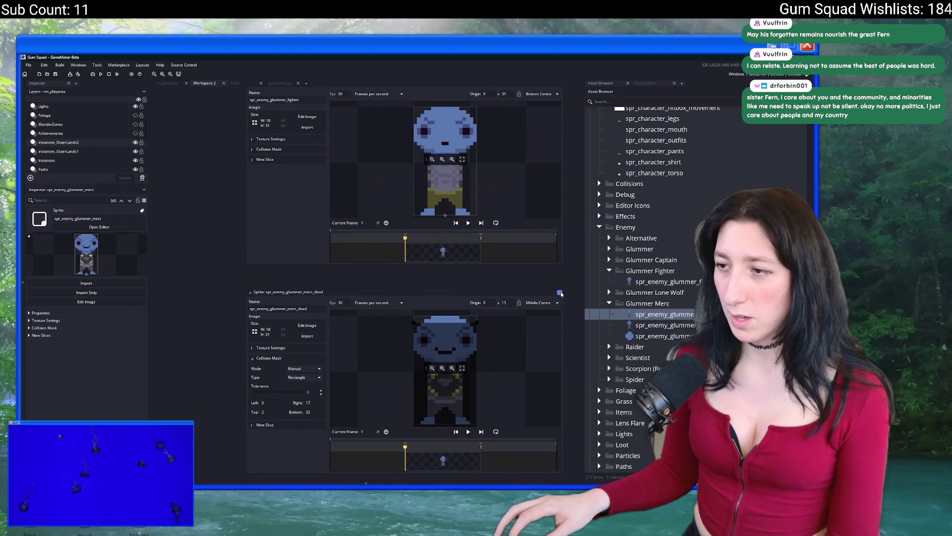
# Duplicate the merc's dead sprite with Ctrl+D and move the copy into Glummer Fighter.
pyautogui.click(562, 293)
pyautogui.hotkey('ctrl', 'd')
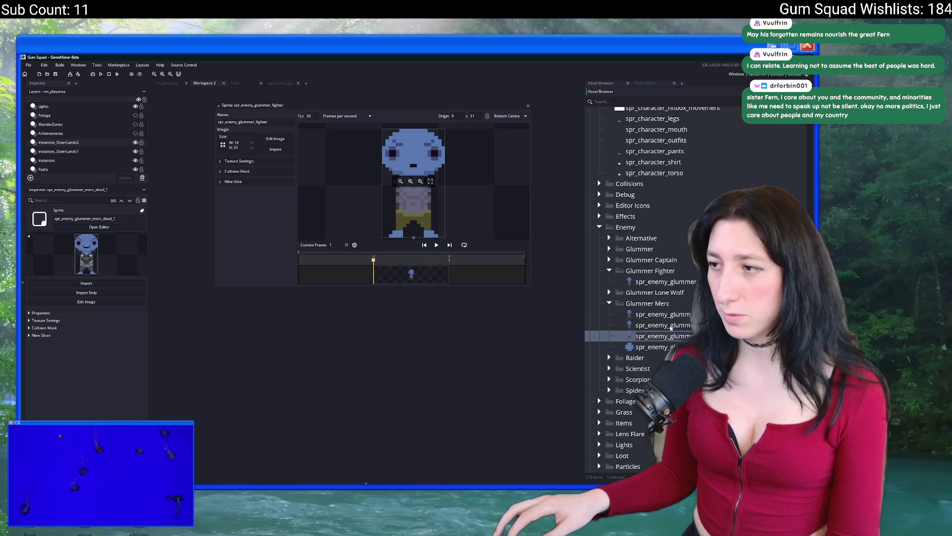
pyautogui.moveTo(631, 335); pyautogui.dragTo(644, 270)
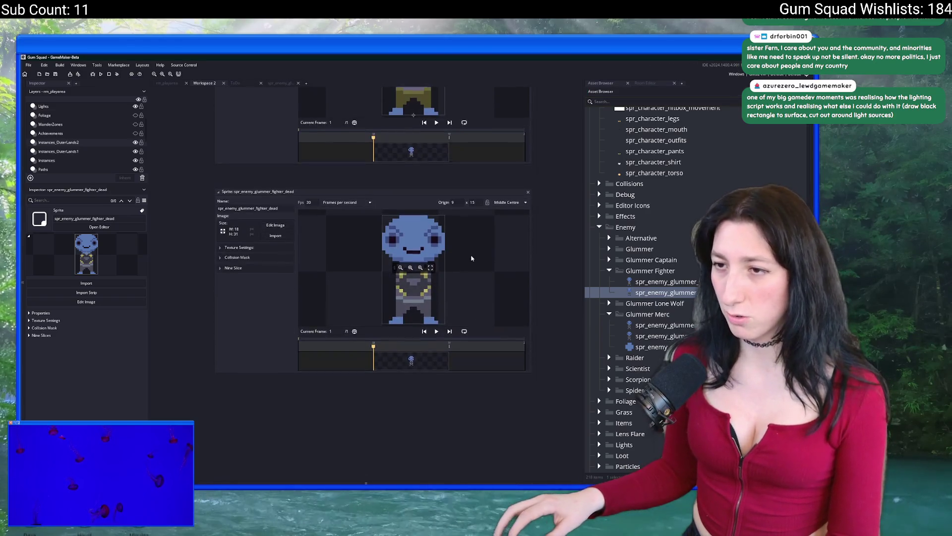
# Import the fighter image from Art into spr_enemy_glummer_fighter_dead and close its editor.
pyautogui.click(275, 234)
pyautogui.scroll(-10, 489, 267)
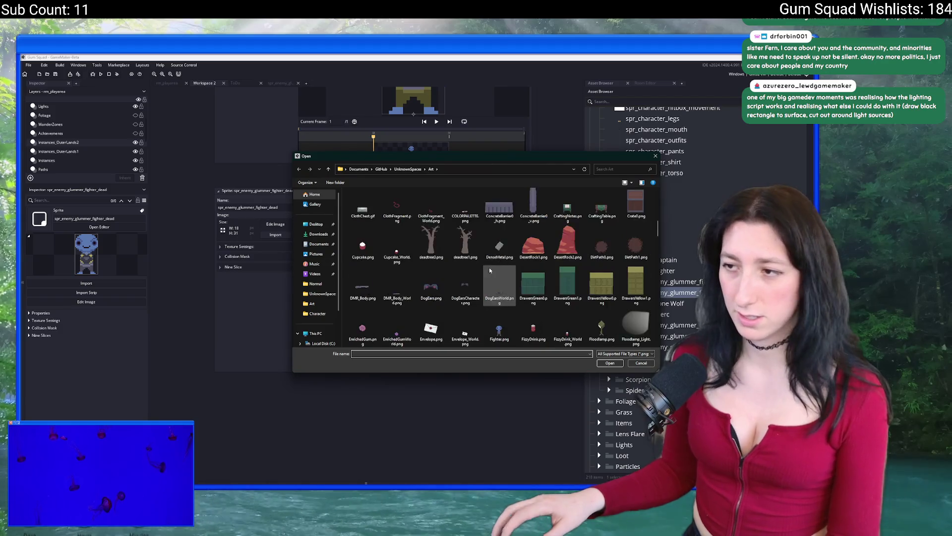
pyautogui.click(490, 269)
pyautogui.doubleClick(490, 270)
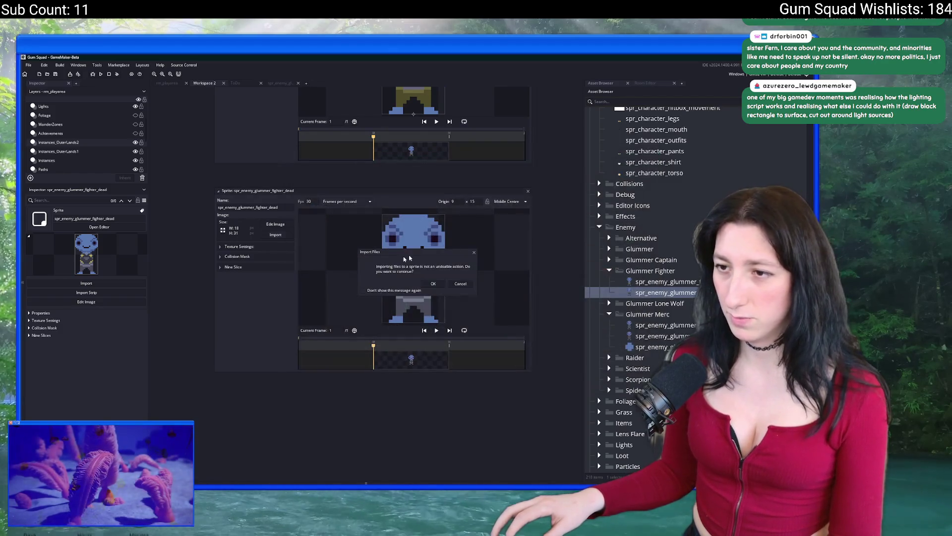
pyautogui.click(443, 285)
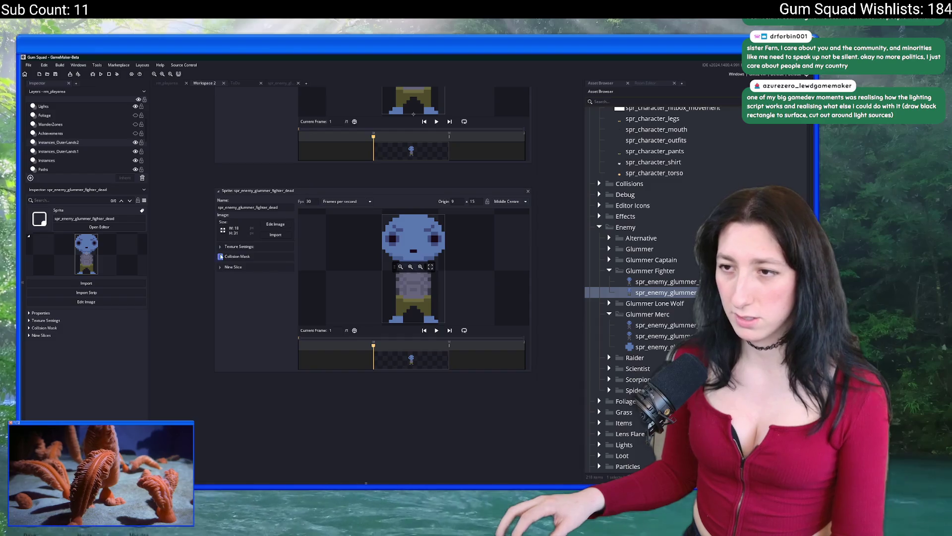
pyautogui.click(528, 191)
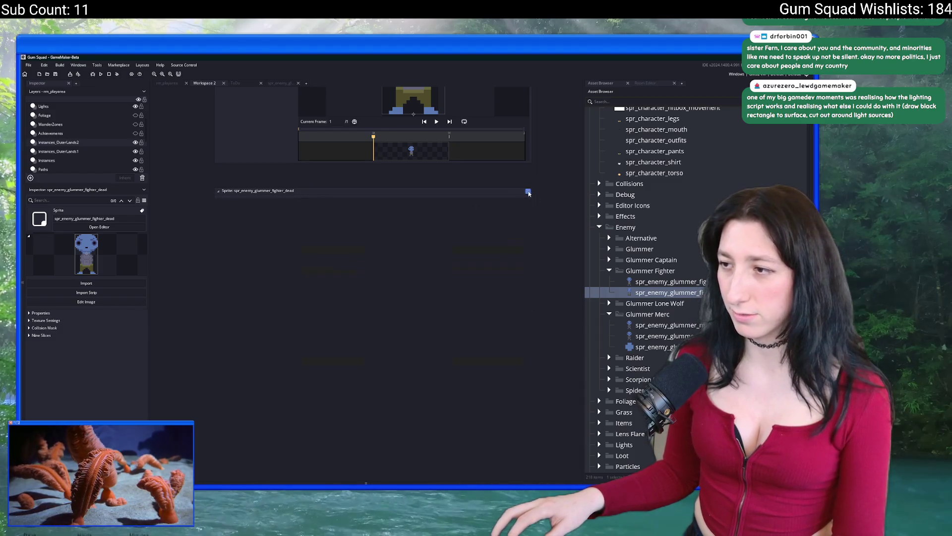
pyautogui.click(655, 347)
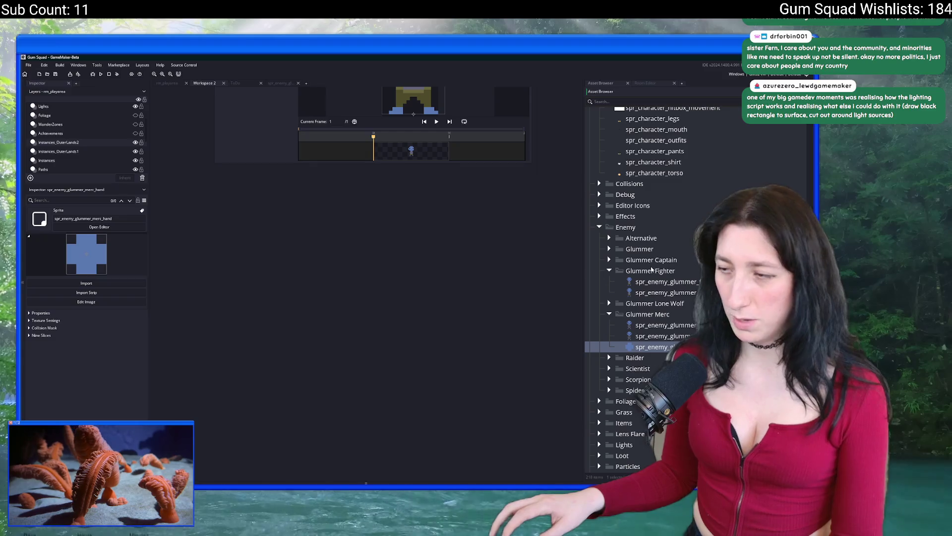
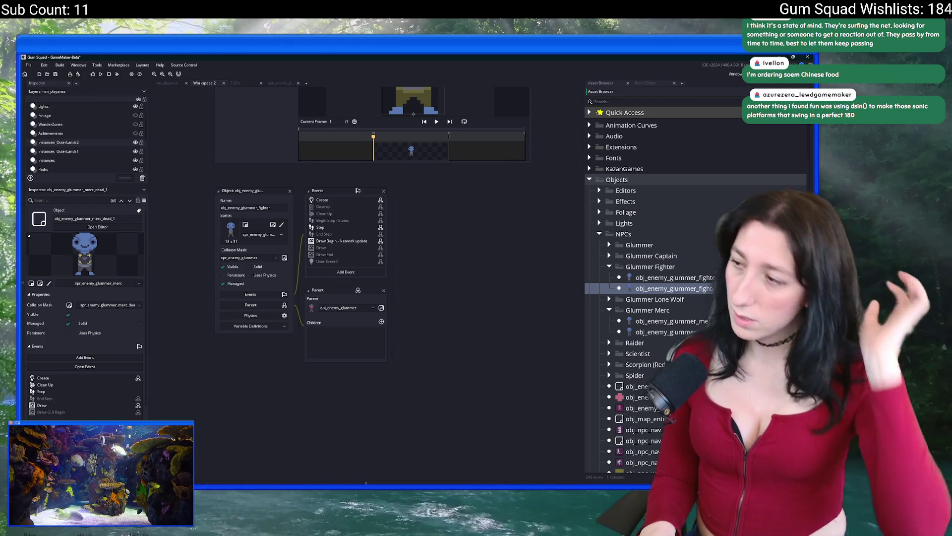
# Complete the copied object's name with fighter_dead, making it obj_enemy_glummer_fighter_dead.
pyautogui.write('fighter_dead')
pyautogui.press('Return')
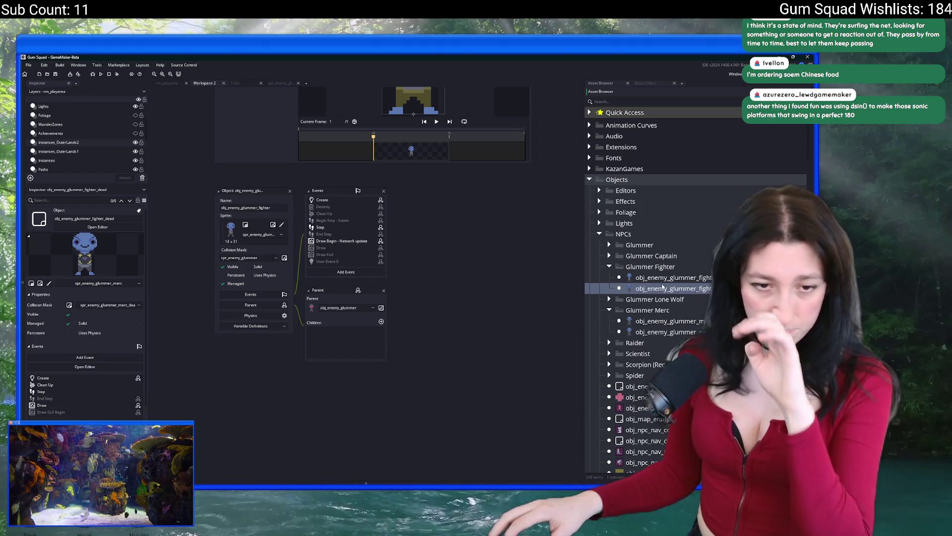
pyautogui.scroll(3, 465, 241)
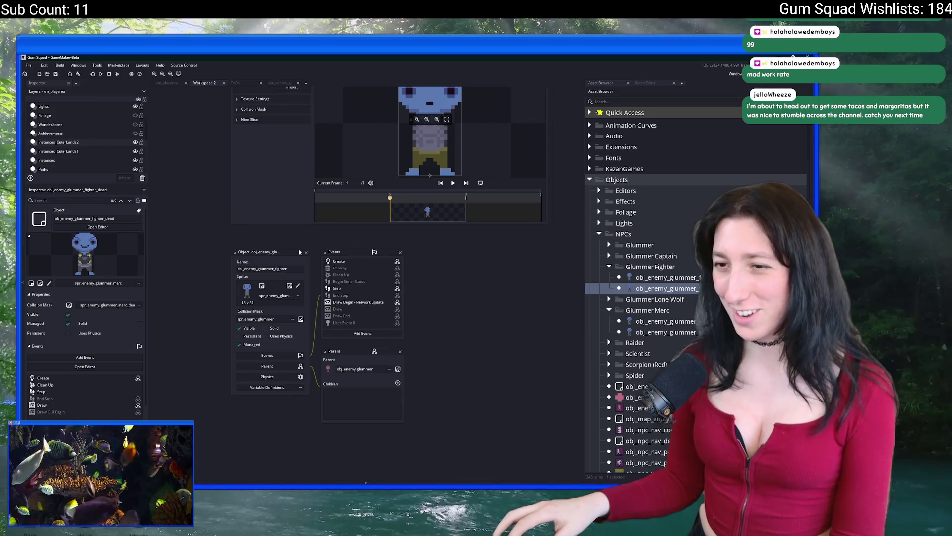
# On line 10 of the fighter's Create code, change merc to fighter in the dead object name.
pyautogui.click(337, 261)
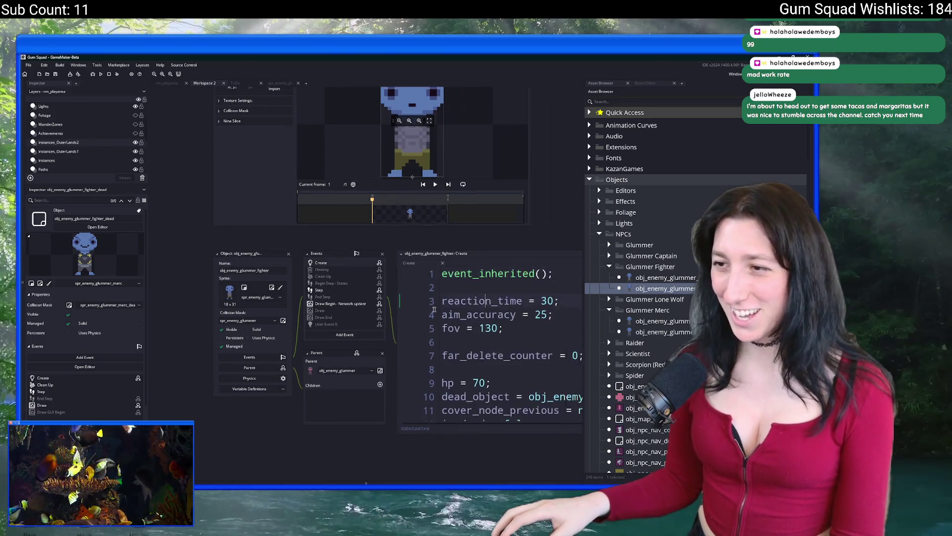
pyautogui.click(506, 319)
pyautogui.moveTo(469, 321); pyautogui.dragTo(442, 322)
pyautogui.write('fighter_dead;')
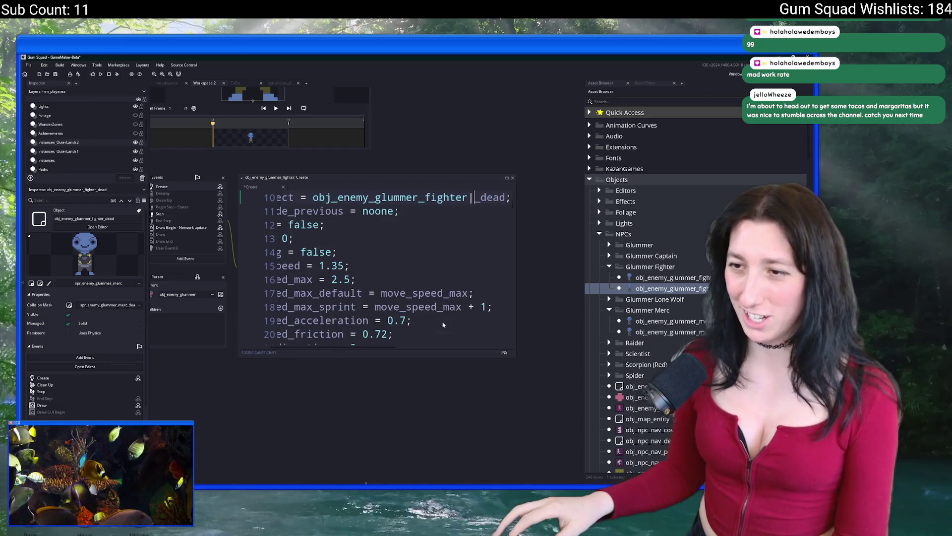
pyautogui.press('BackSpace')
# Expand the Create code editor to fill the workspace and review the rest of the code.
pyautogui.press('Down')
pyautogui.press('Down')
pyautogui.press('Down')
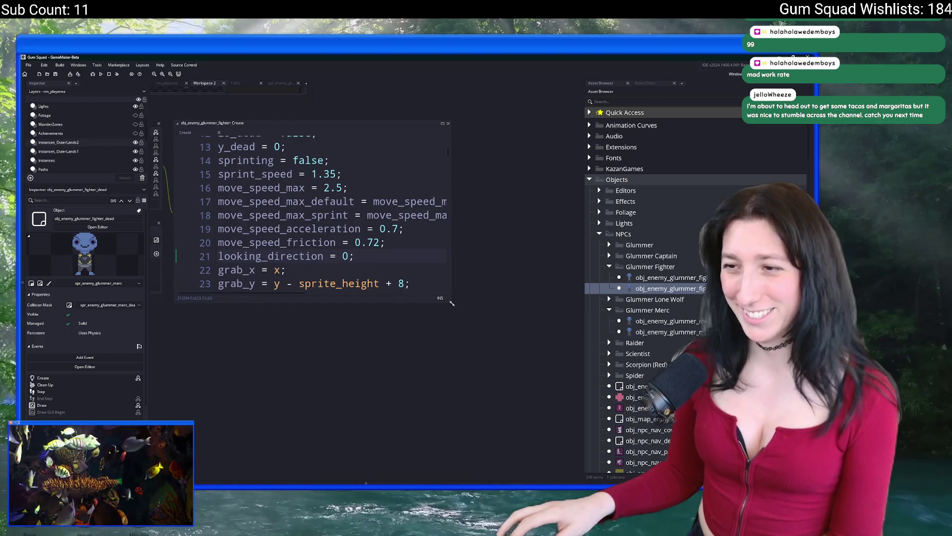
pyautogui.moveTo(449, 300); pyautogui.dragTo(527, 413)
pyautogui.scroll(-2, 453, 343)
pyautogui.scroll(-15, 453, 343)
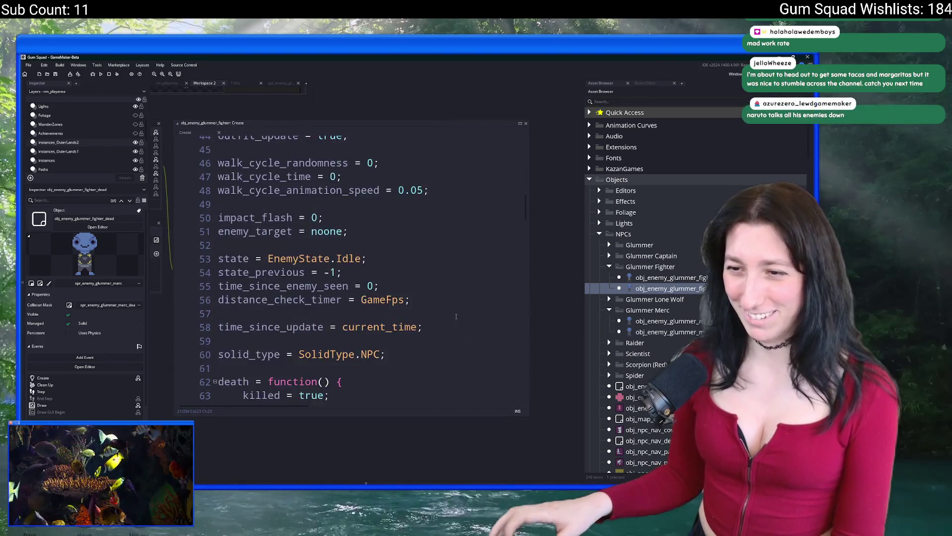
pyautogui.scroll(-2, 448, 283)
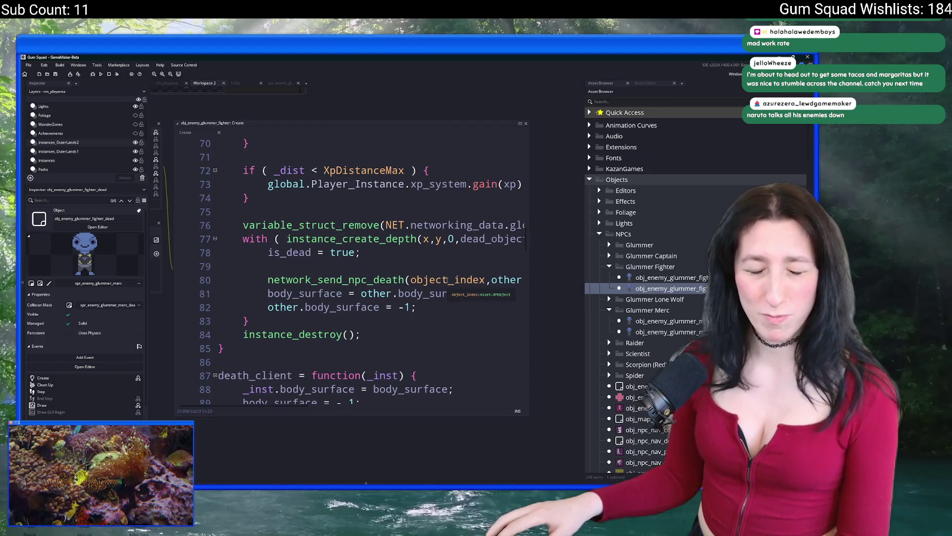
pyautogui.scroll(-2, 448, 283)
pyautogui.moveTo(522, 124); pyautogui.dragTo(524, 180)
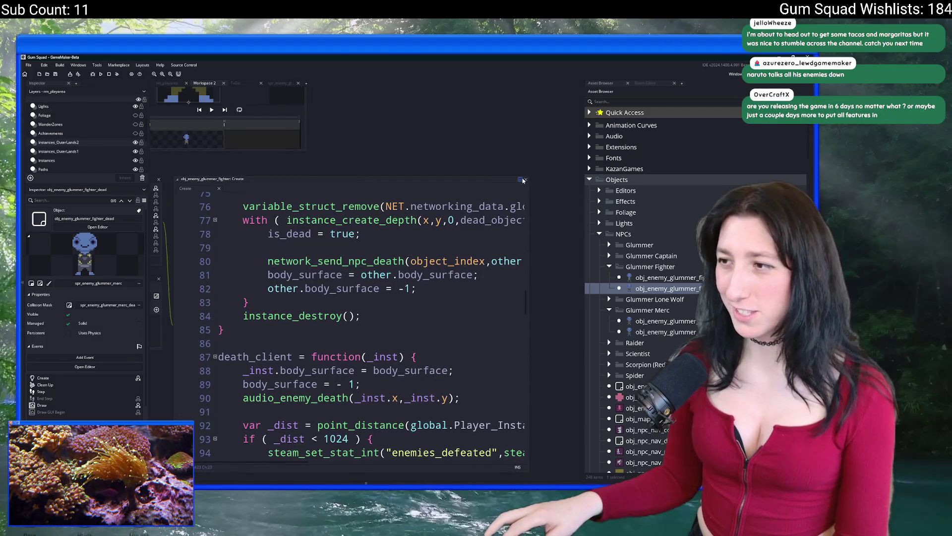
pyautogui.click(522, 179)
pyautogui.scroll(-8, 392, 267)
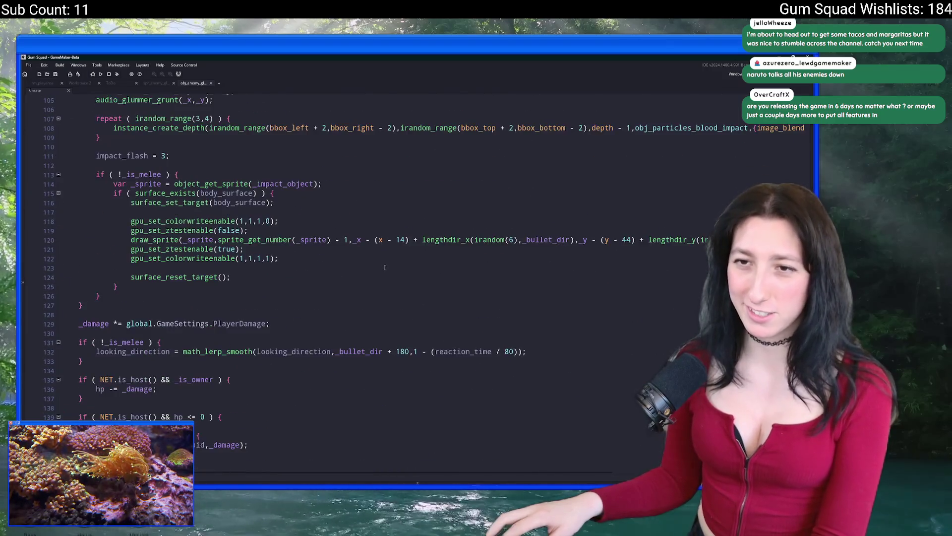
pyautogui.scroll(15, 385, 267)
pyautogui.scroll(7, 385, 267)
pyautogui.scroll(-6, 367, 253)
pyautogui.scroll(2, 347, 240)
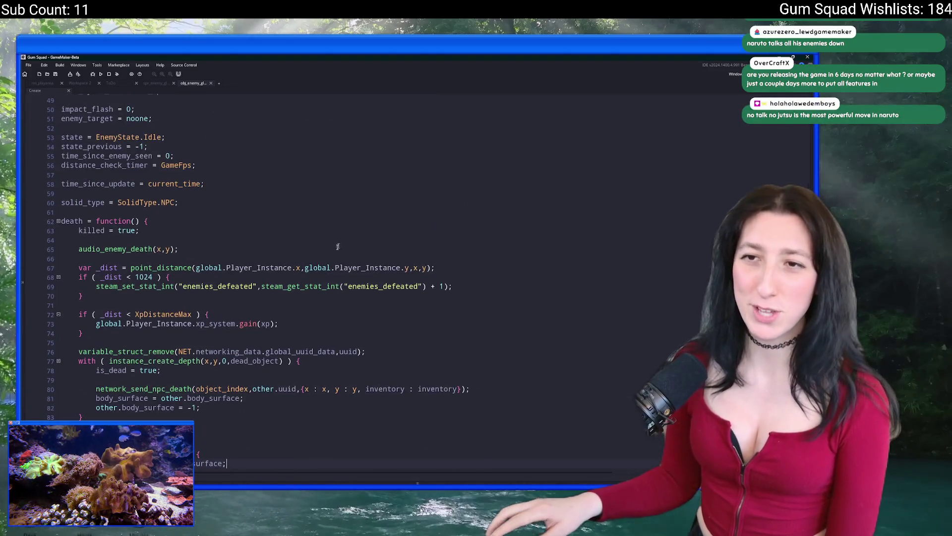
pyautogui.scroll(-18, 302, 147)
pyautogui.scroll(17, 228, 283)
pyautogui.scroll(13, 167, 237)
pyautogui.scroll(2, 164, 175)
pyautogui.scroll(-1, 262, 215)
# Search the Create code for xp, then go back to the rm_playarea room.
pyautogui.hotkey('ctrl', 'f')
pyautogui.write('xp')
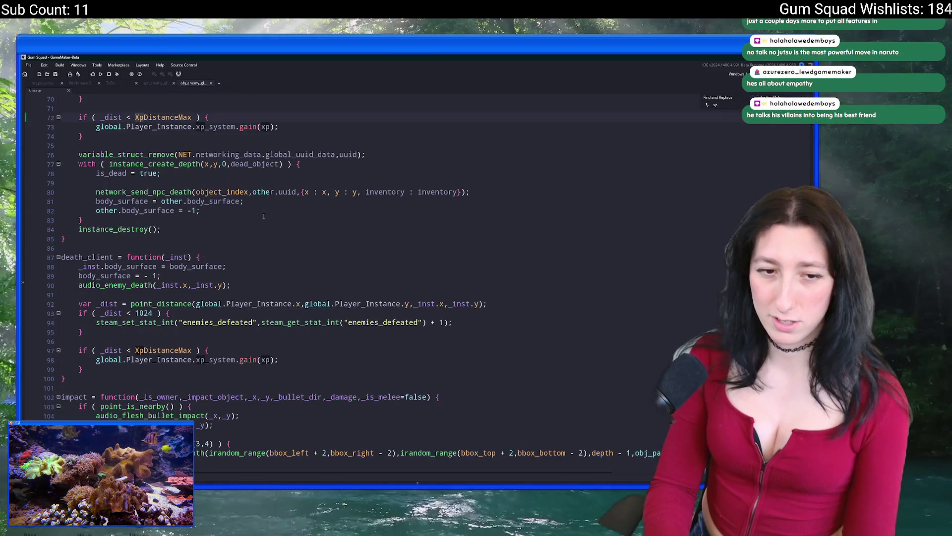
pyautogui.press('BackSpace')
pyautogui.press('BackSpace')
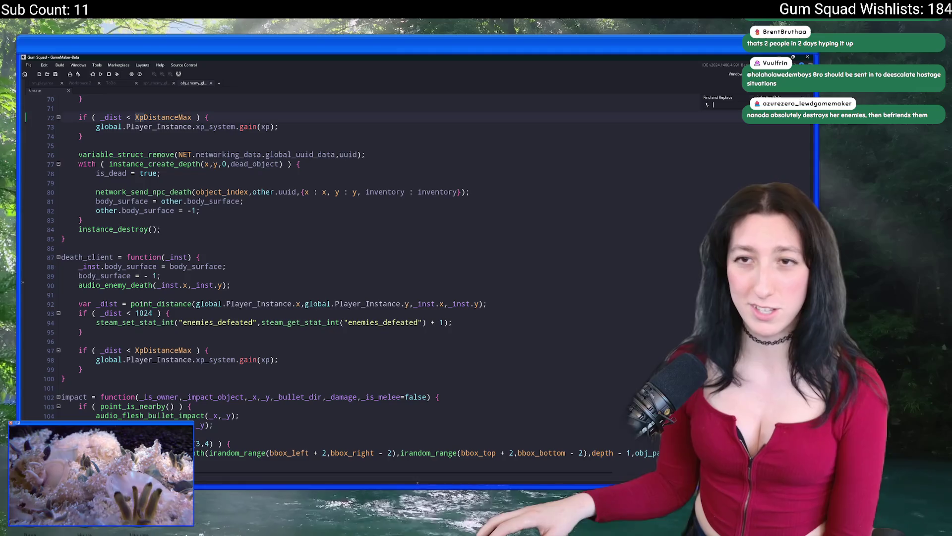
pyautogui.click(49, 83)
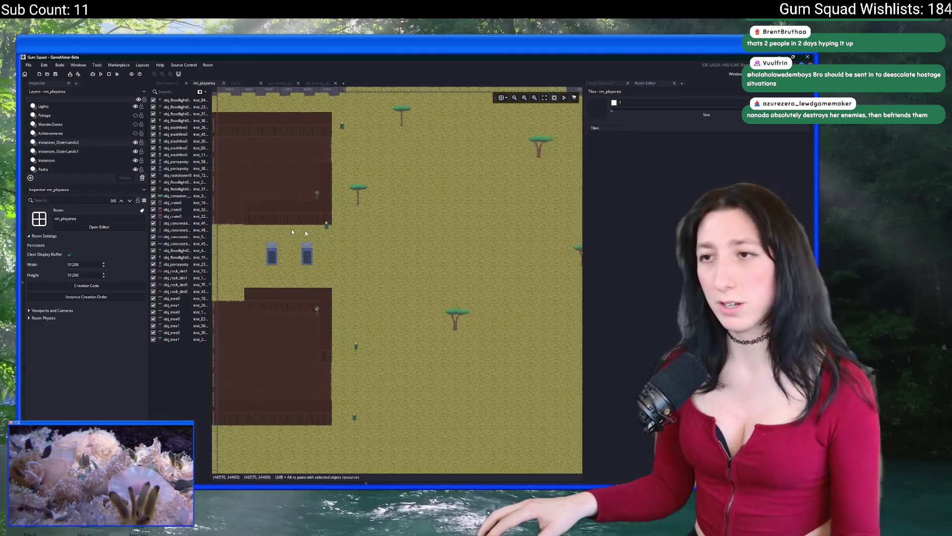
pyautogui.scroll(-5, 359, 231)
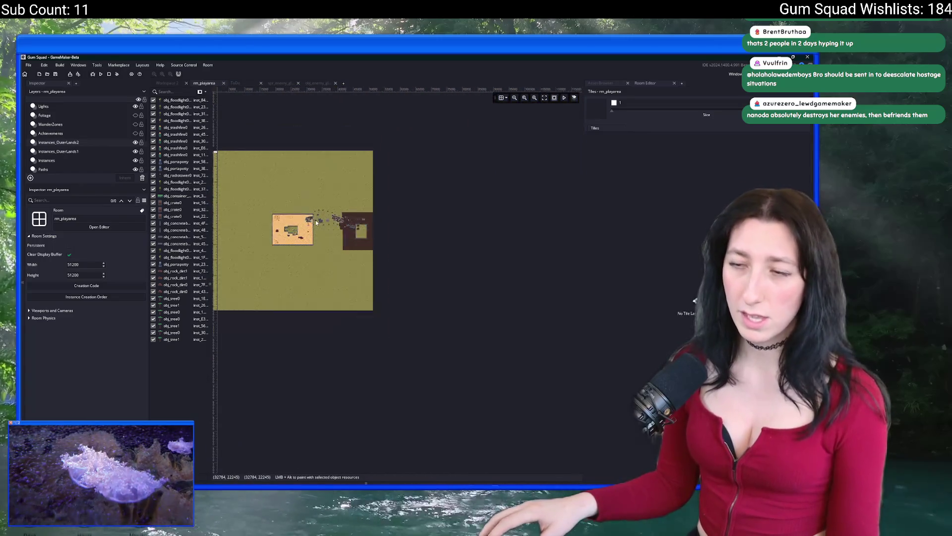
pyautogui.scroll(5, 525, 139)
pyautogui.press('F12')
pyautogui.moveTo(202, 289); pyautogui.dragTo(271, 272)
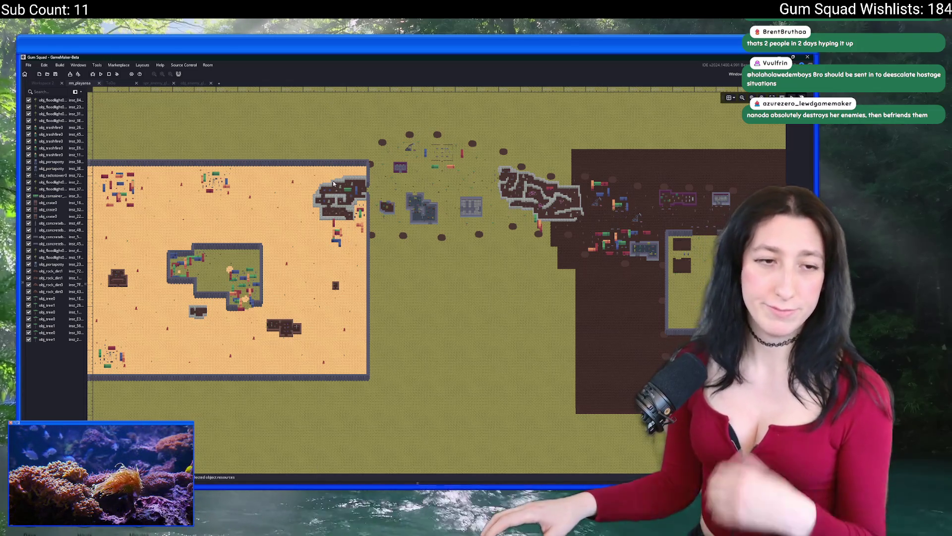
pyautogui.scroll(1, 313, 187)
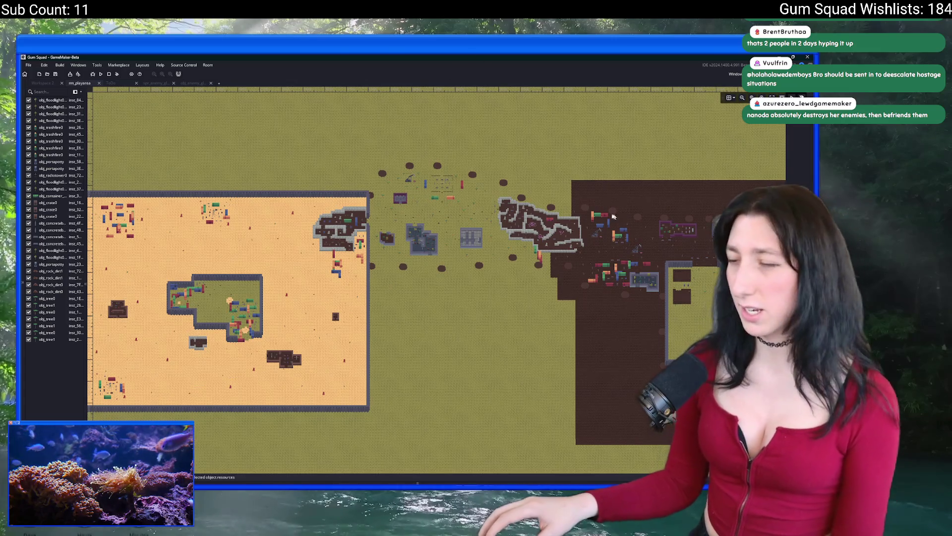
pyautogui.moveTo(623, 215); pyautogui.dragTo(535, 198)
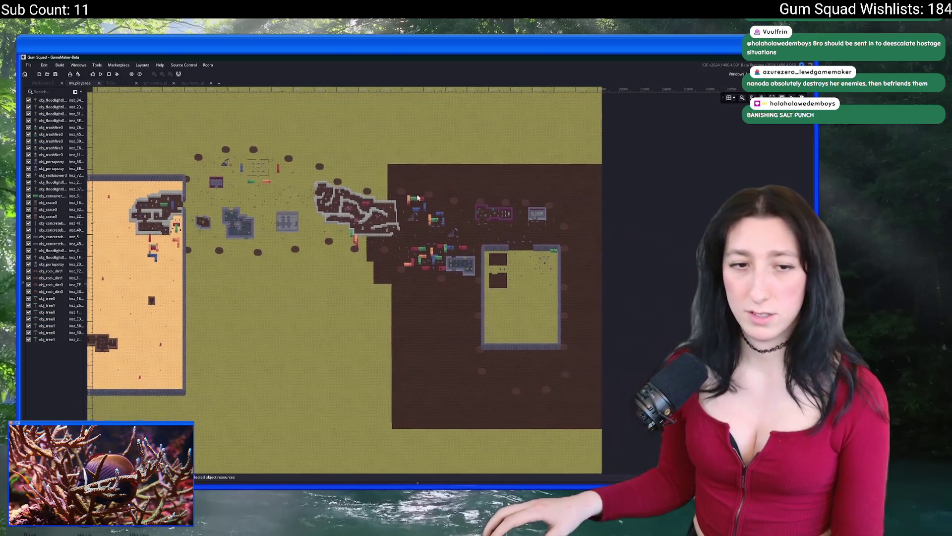
pyautogui.scroll(5, 393, 170)
pyautogui.scroll(-3, 394, 171)
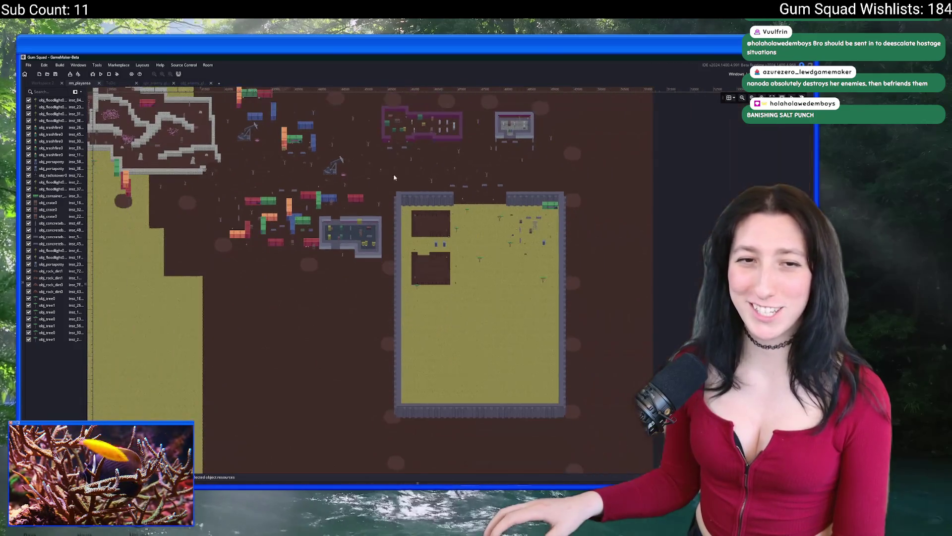
pyautogui.click(189, 83)
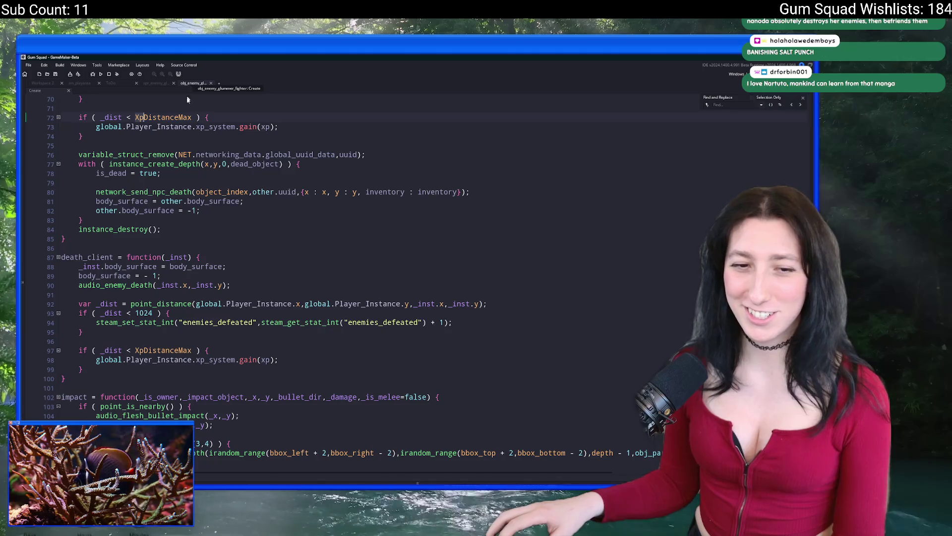
# Change hp on line 9 of the fighter's Create code from 70 to 120, then return to Workspace 2.
pyautogui.scroll(3, 283, 201)
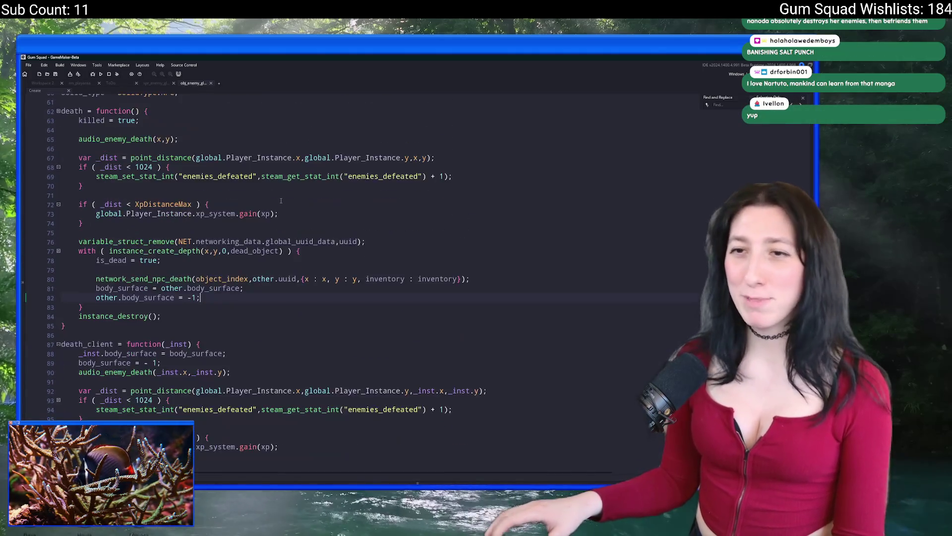
pyautogui.scroll(12, 283, 201)
pyautogui.scroll(8, 278, 234)
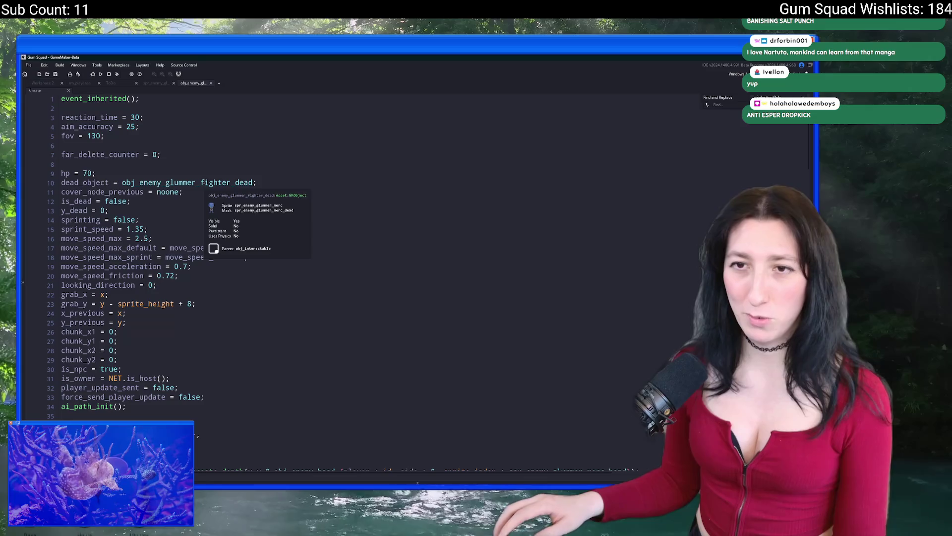
pyautogui.doubleClick(87, 174)
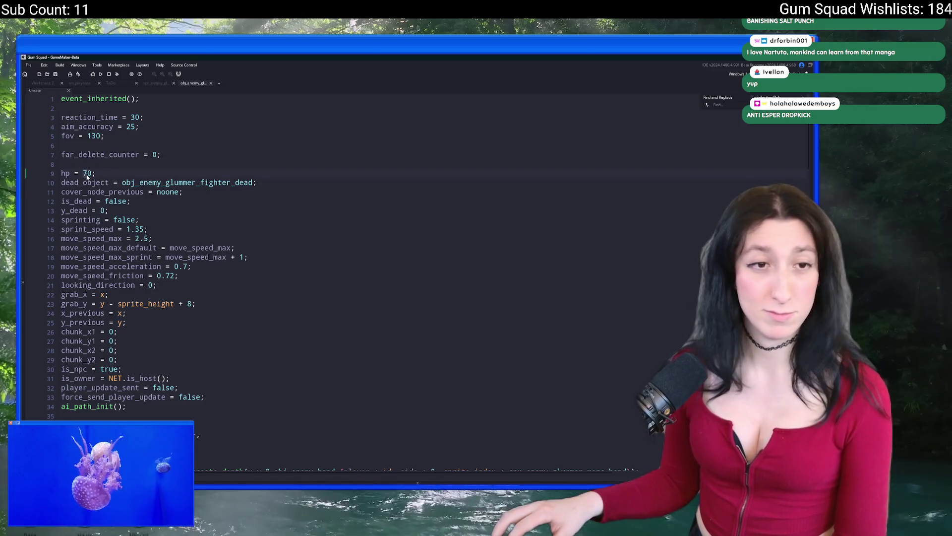
pyautogui.write('9')
pyautogui.press('BackSpace')
pyautogui.write('12')
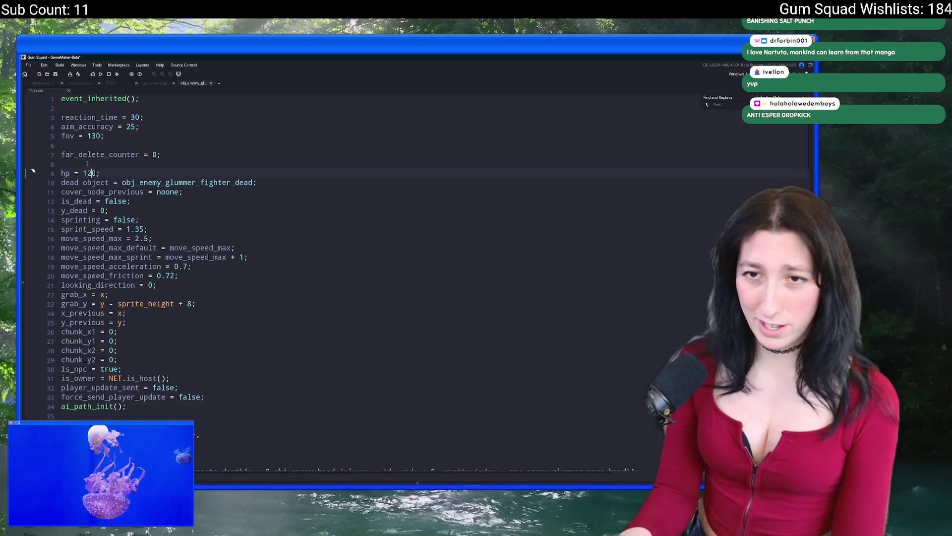
pyautogui.click(139, 182)
pyautogui.scroll(-2, 215, 248)
pyautogui.scroll(-14, 221, 222)
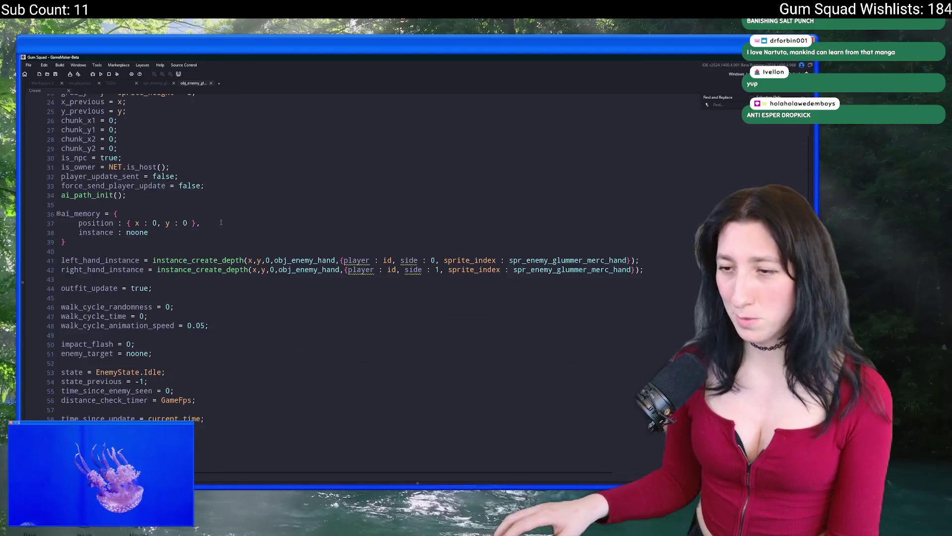
pyautogui.scroll(2, 221, 251)
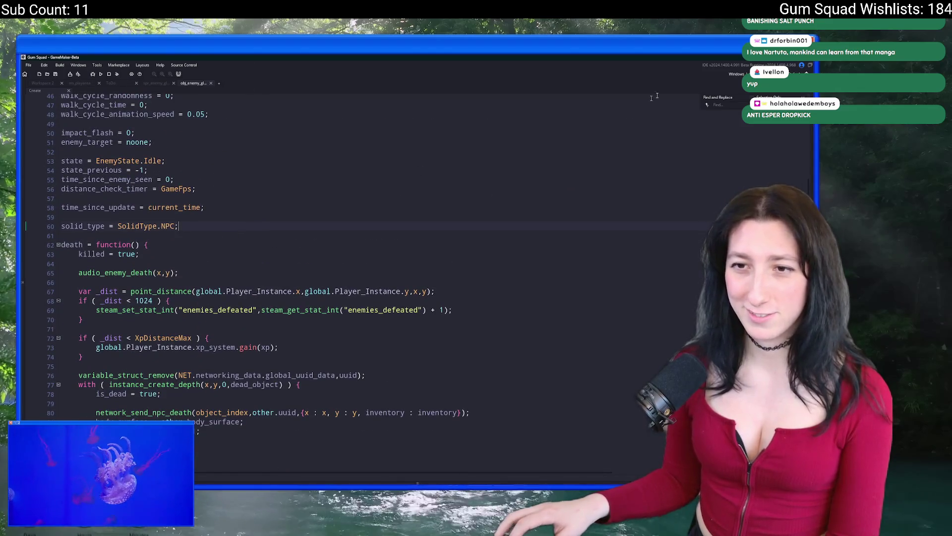
pyautogui.click(43, 82)
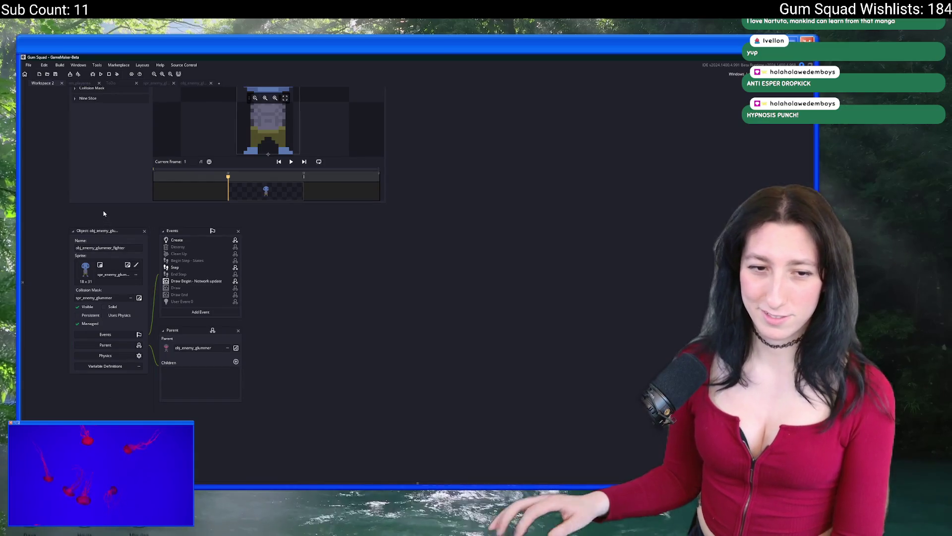
# Find scr_objectlookup with an 'object_re' search, open it, and expand it to fill the window.
pyautogui.hotkey('ctrl', 't')
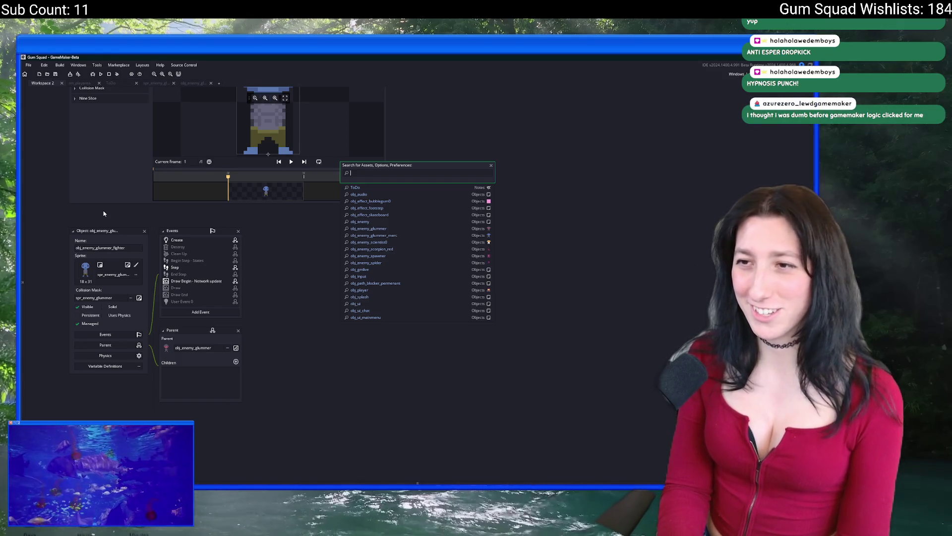
pyautogui.write('object_re')
pyautogui.press('Return')
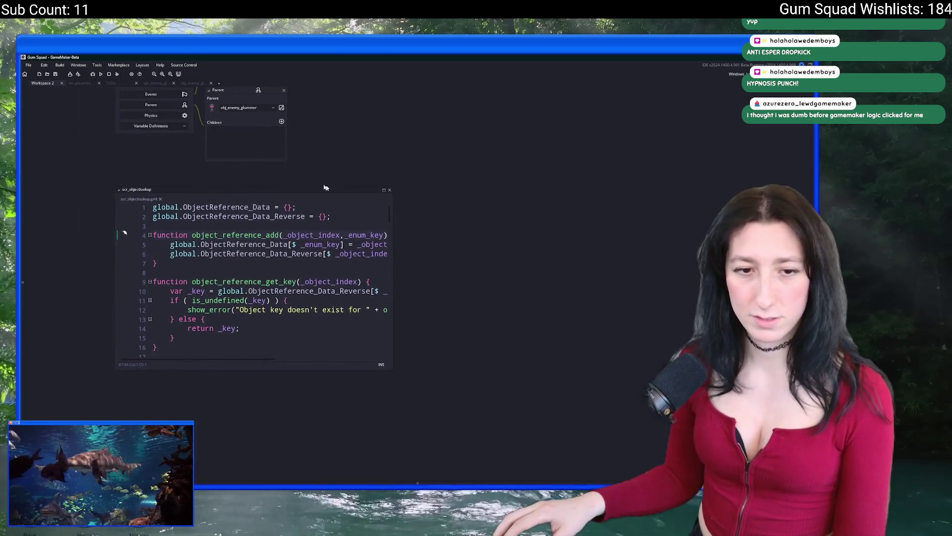
pyautogui.click(383, 191)
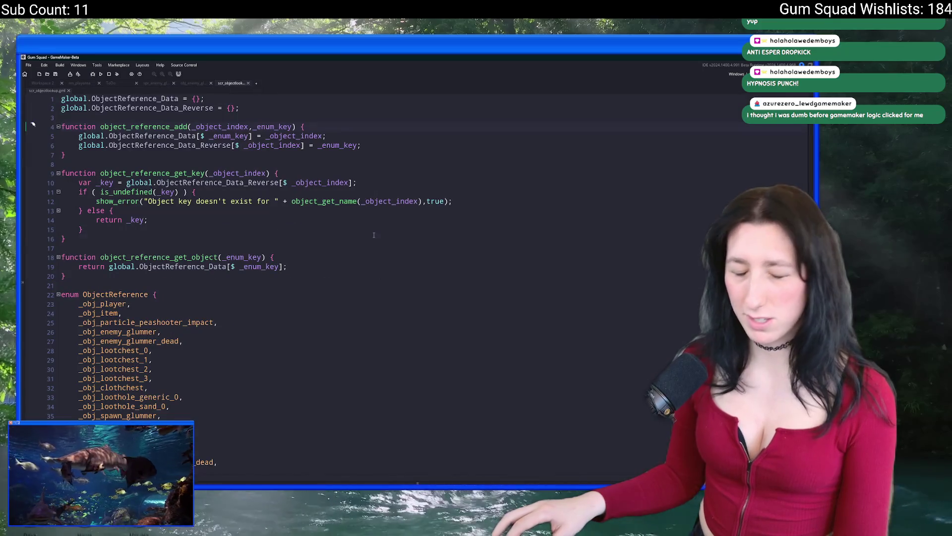
pyautogui.press('F12')
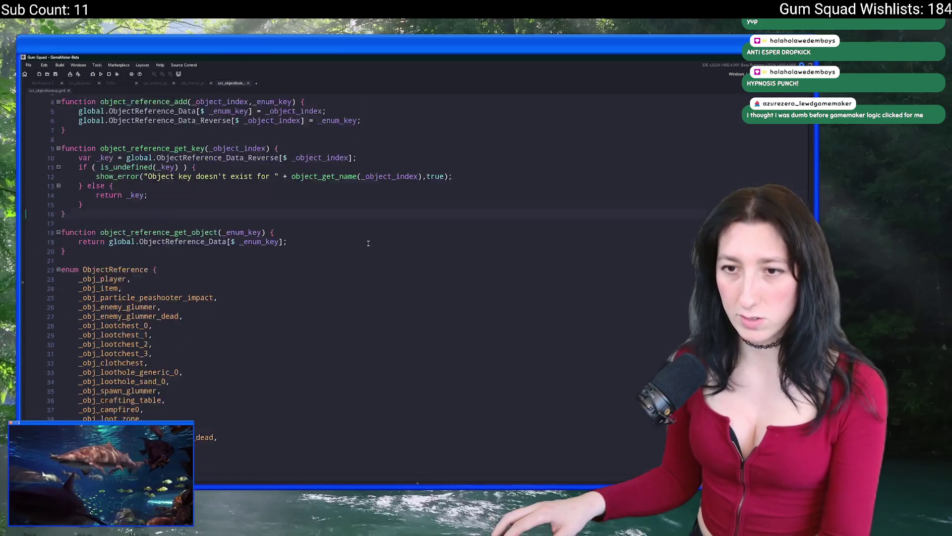
# Duplicate the spider enum entries and rename the copies to glummer_fighter.
pyautogui.scroll(-20, 369, 242)
pyautogui.scroll(-1, 188, 226)
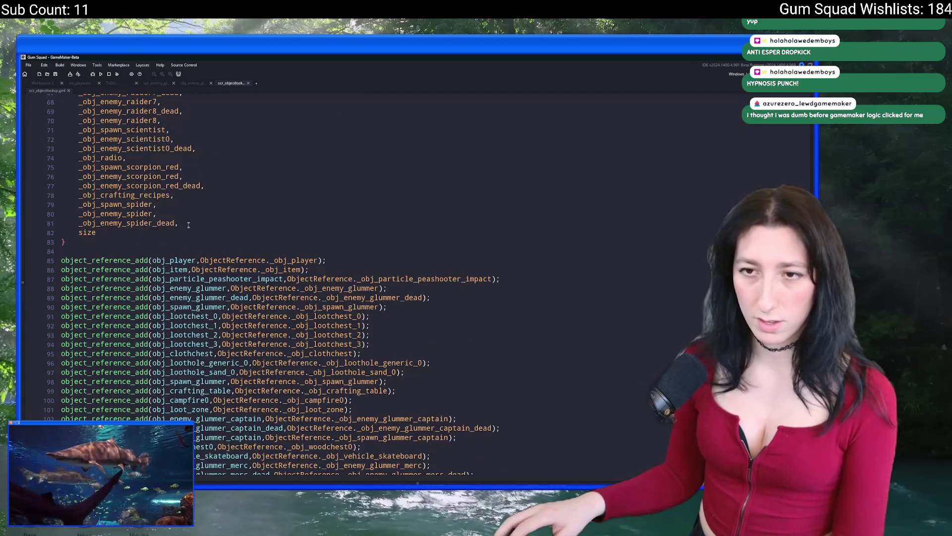
pyautogui.moveTo(189, 225); pyautogui.dragTo(191, 212)
pyautogui.hotkey('ctrl', 'd')
pyautogui.click(183, 235)
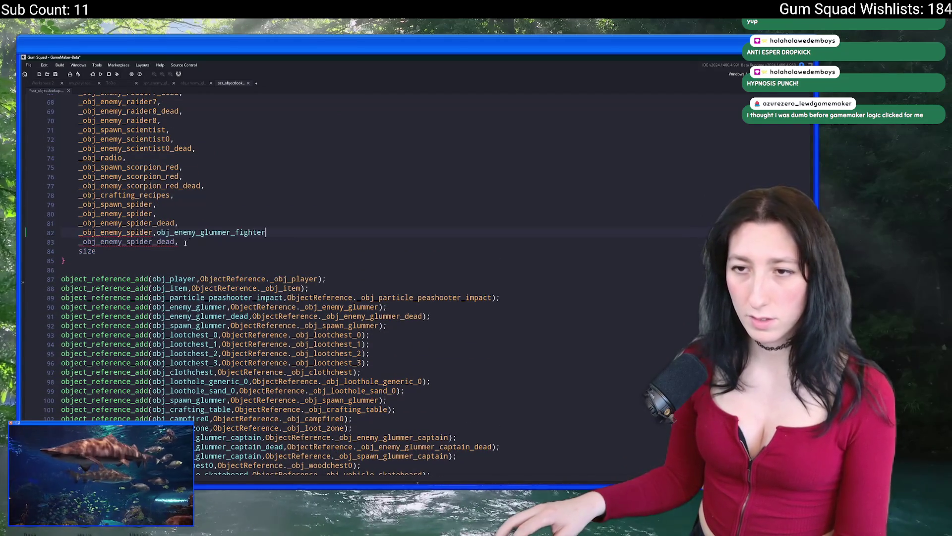
pyautogui.click(100, 242)
pyautogui.write('glummer_fighter')
# Point the duplicated object_reference_add lines at glummer_fighter and its dead variant, then save the script.
pyautogui.scroll(-13, 172, 371)
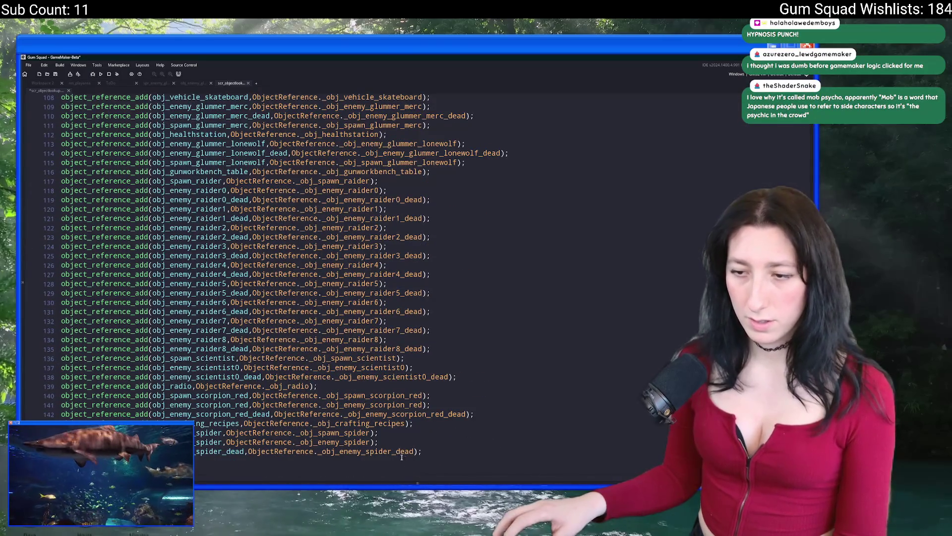
pyautogui.scroll(-1, 427, 447)
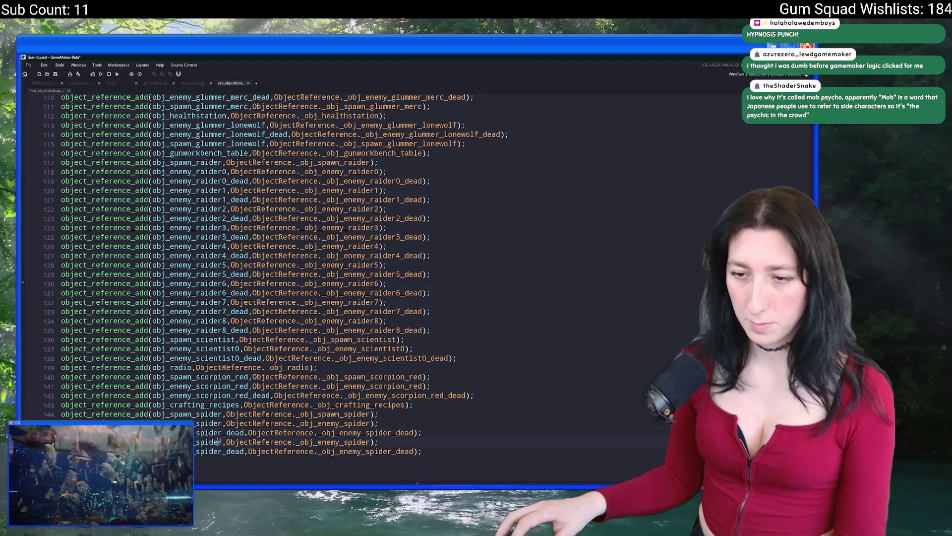
pyautogui.write('glummer_fighter')
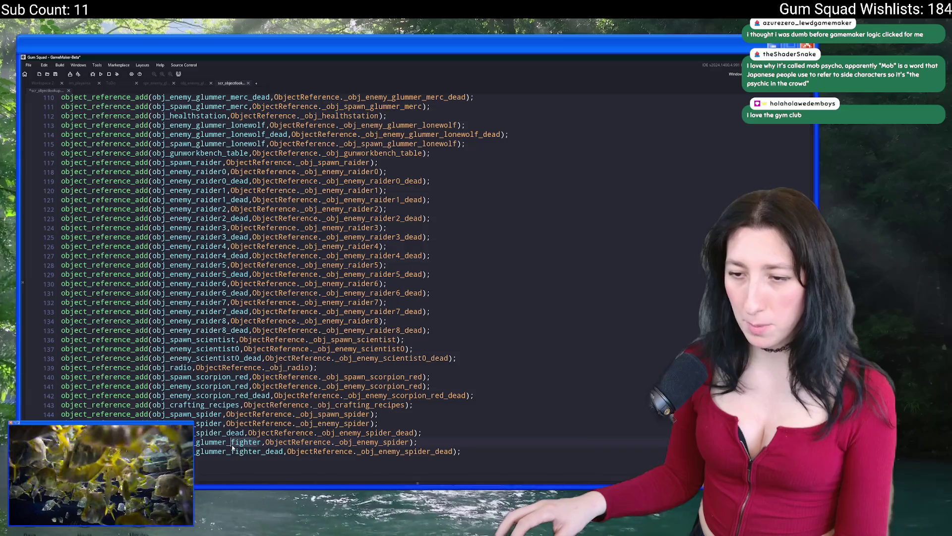
pyautogui.doubleClick(396, 442)
pyautogui.write('glummer_fighter')
pyautogui.doubleClick(417, 452)
pyautogui.write('glummer_fighter')
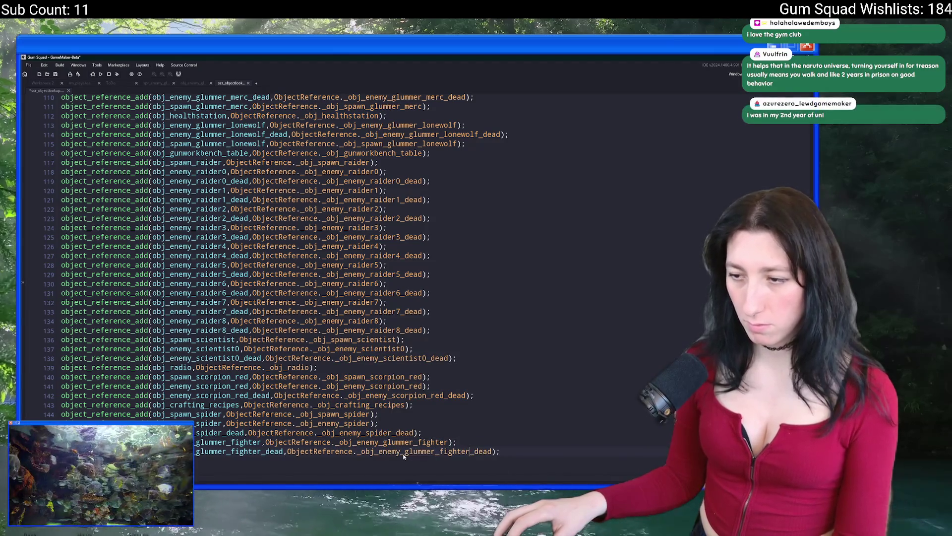
pyautogui.hotkey('ctrl', 's')
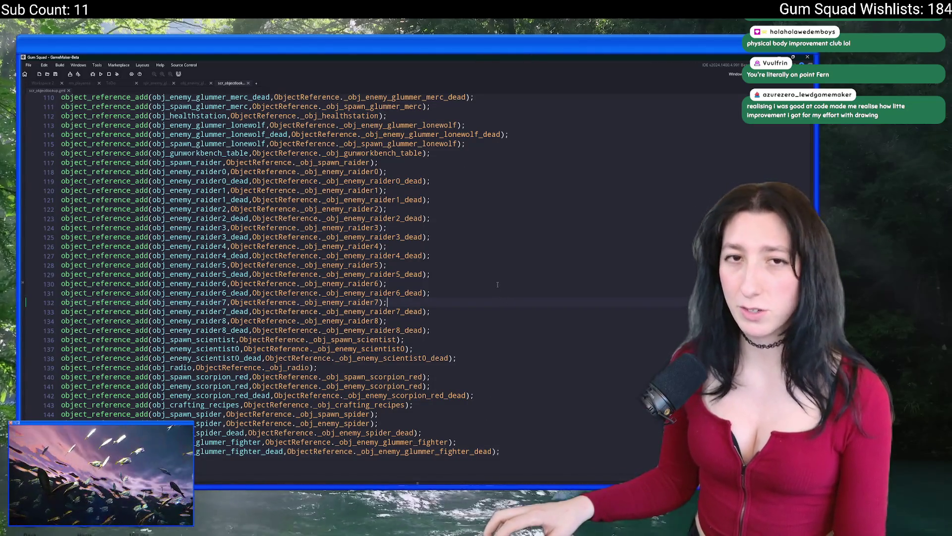
# Close the scr_objectlookup tab to get back to the fighter's sprite and object editors.
pyautogui.scroll(3, 393, 297)
pyautogui.scroll(-3, 393, 297)
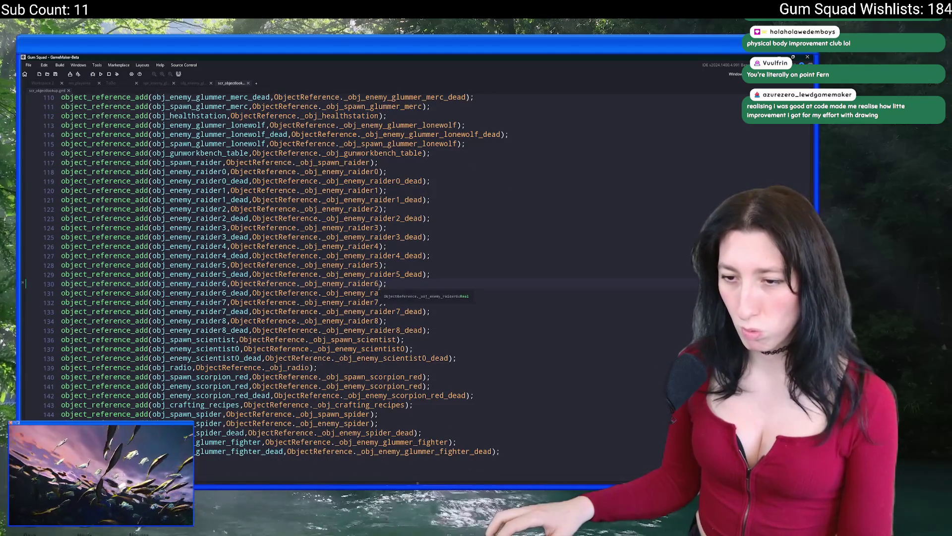
pyautogui.click(248, 83)
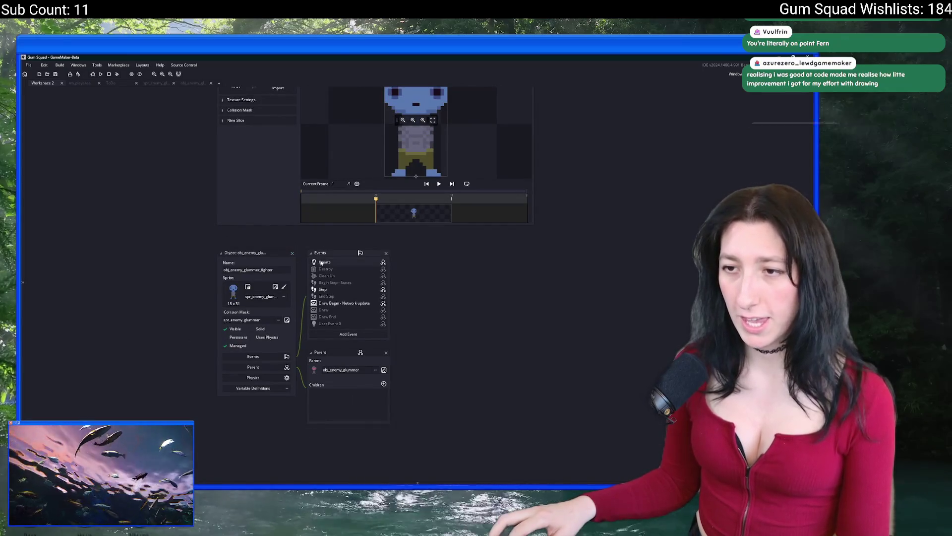
# Search the glummer fighter's Create code for 'pepper' and select PepperMinter on line 175.
pyautogui.click(324, 261)
pyautogui.hotkey('ctrl', 'f')
pyautogui.write('pepper')
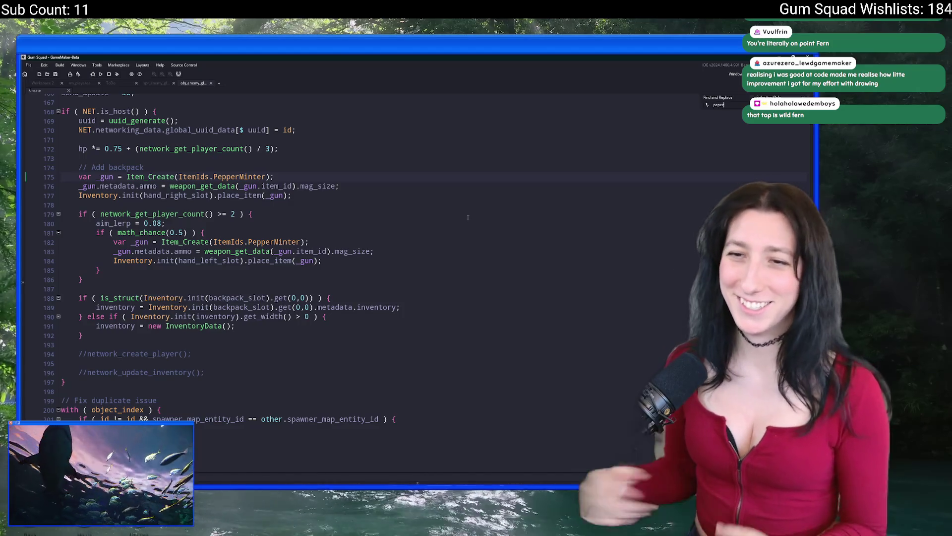
pyautogui.click(468, 217)
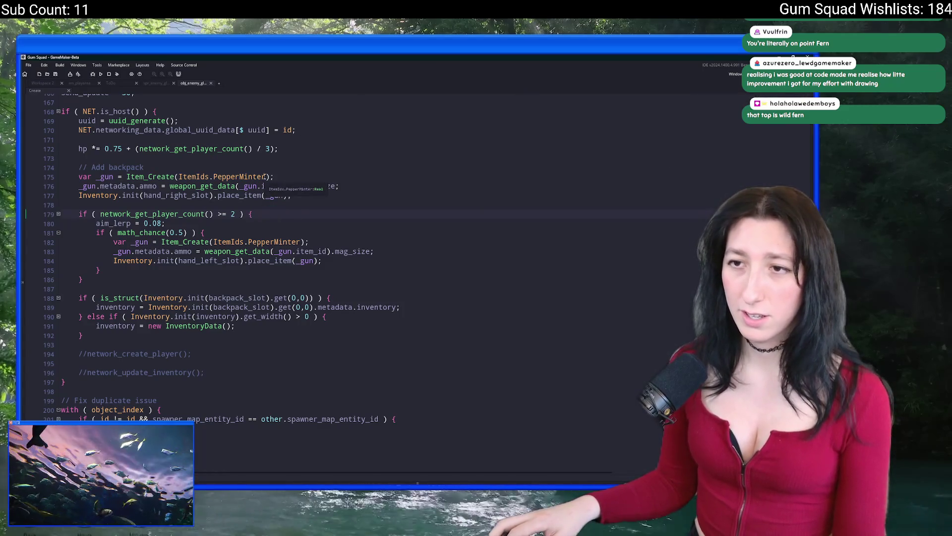
pyautogui.click(215, 180)
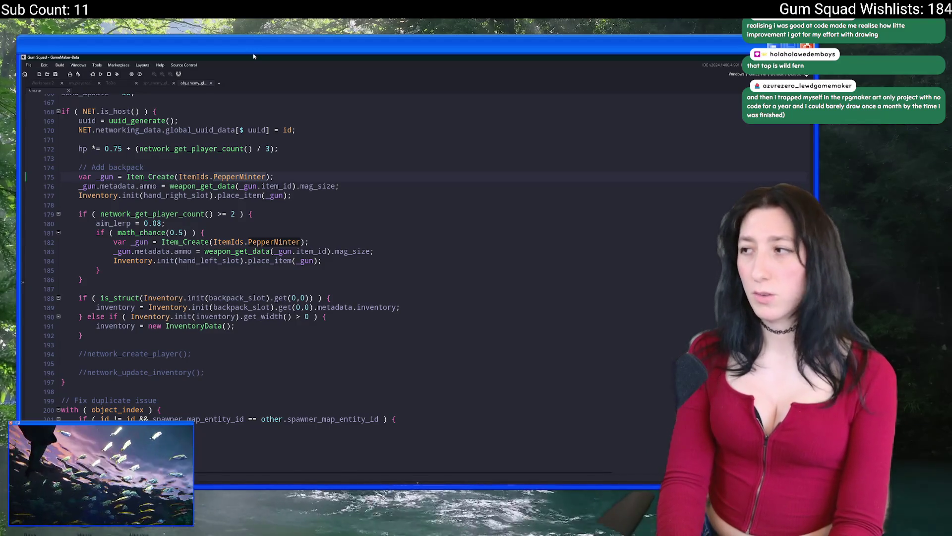
# Replace PepperMinter with PopRifle on line 175 and delete the 50% chance second-gun block.
pyautogui.write('PopRifle')
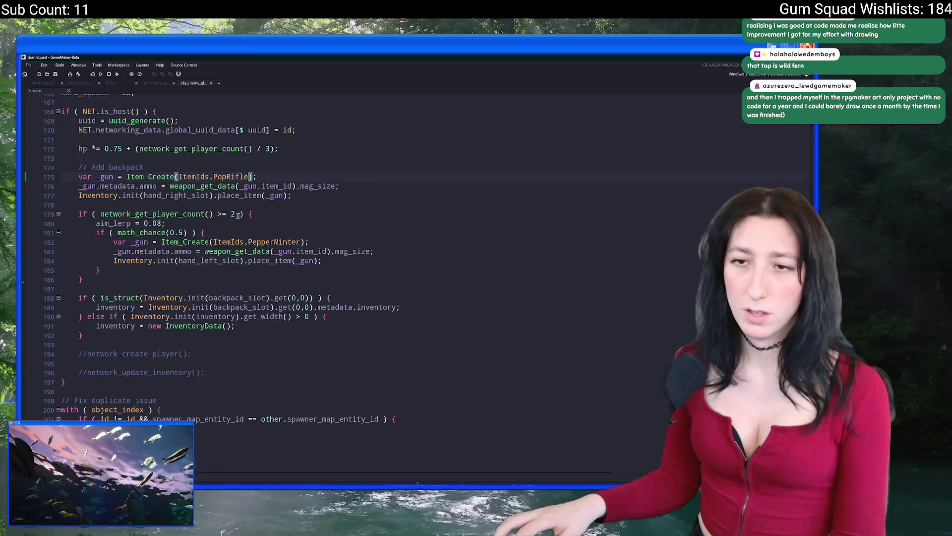
pyautogui.click(164, 267)
pyautogui.moveTo(163, 268)
pyautogui.mouseDown()
pyautogui.moveTo(57, 250)
pyautogui.moveTo(49, 238)
pyautogui.mouseUp()
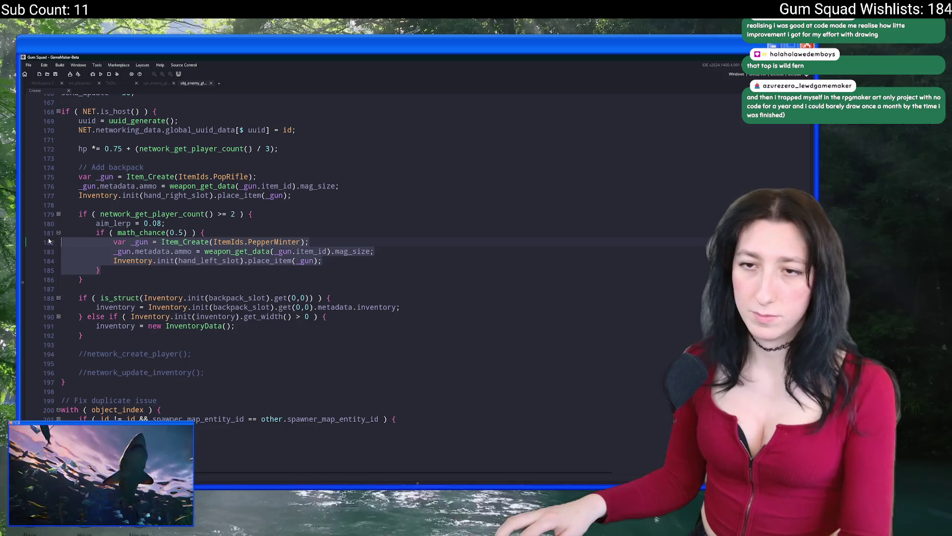
pyautogui.moveTo(122, 267)
pyautogui.mouseDown()
pyautogui.moveTo(60, 253)
pyautogui.moveTo(34, 230)
pyautogui.mouseUp()
pyautogui.press('BackSpace')
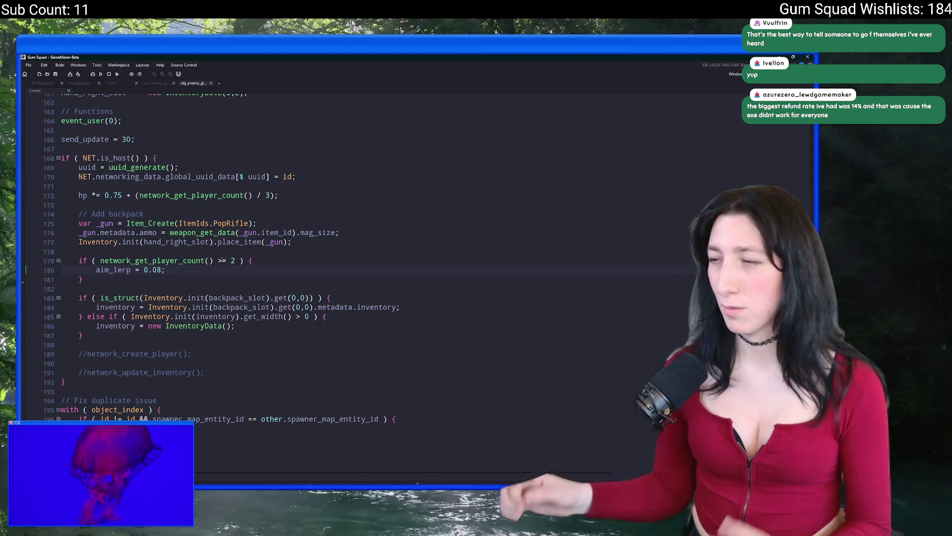
# Open the dead glummer fighter's Create code full size and search it for 'pepper'.
pyautogui.click(253, 260)
pyautogui.scroll(12, 214, 229)
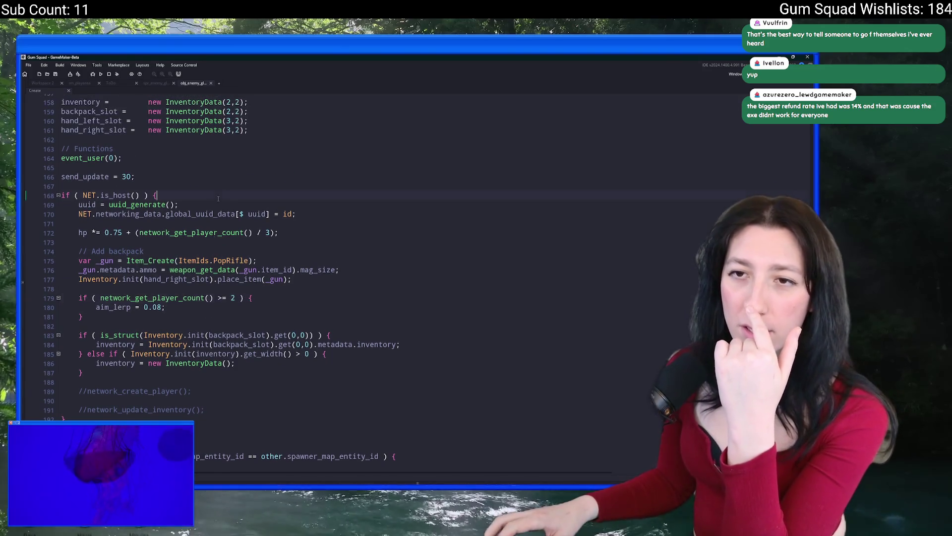
pyautogui.scroll(11, 204, 211)
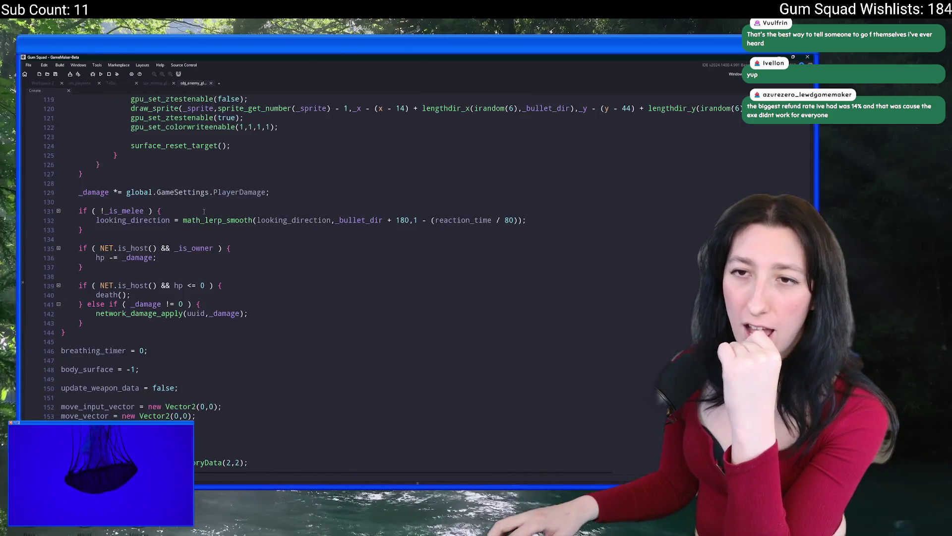
pyautogui.scroll(18, 199, 212)
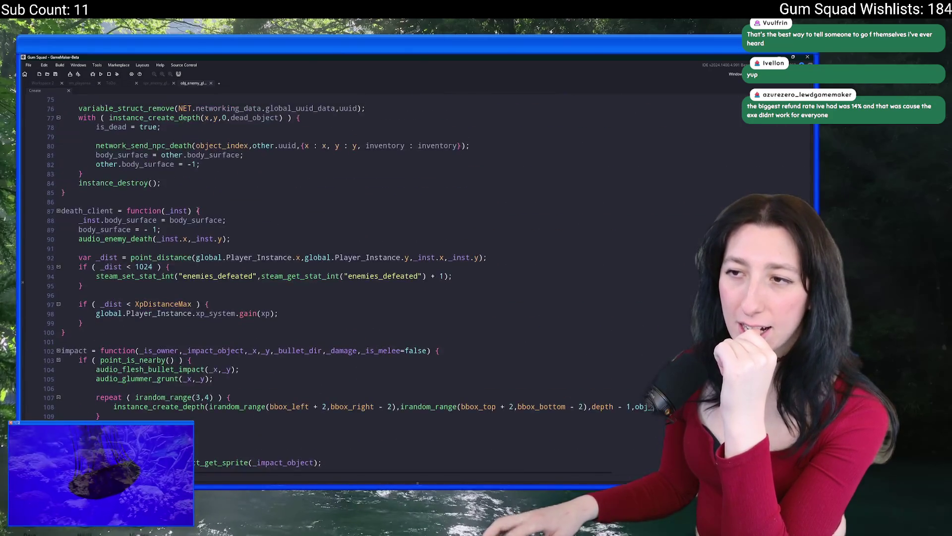
pyautogui.scroll(13, 230, 192)
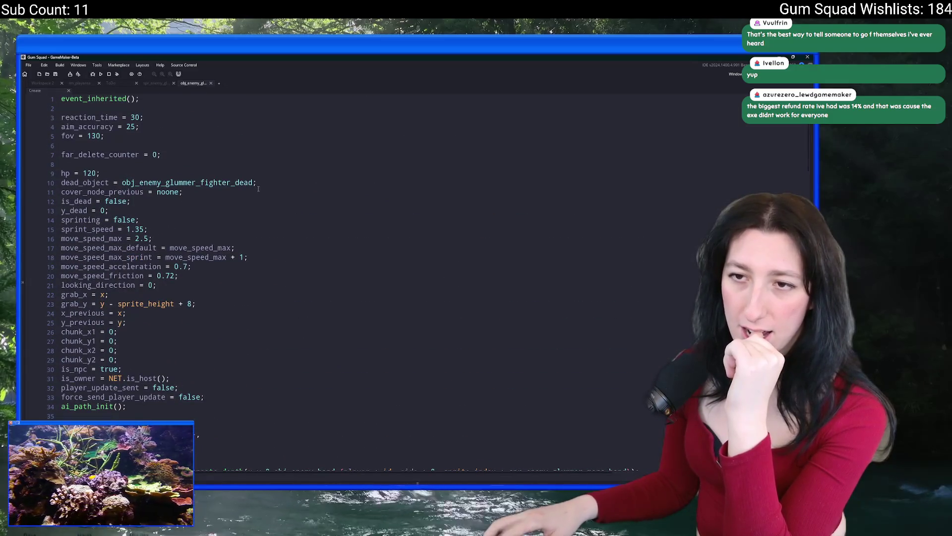
pyautogui.middleClick(211, 182)
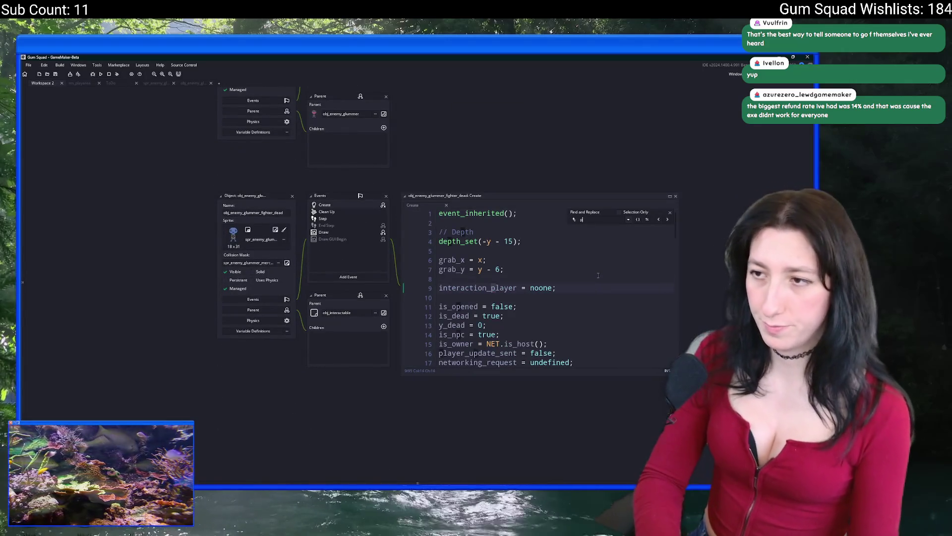
pyautogui.hotkey('ctrl', 'f')
pyautogui.write('pepper')
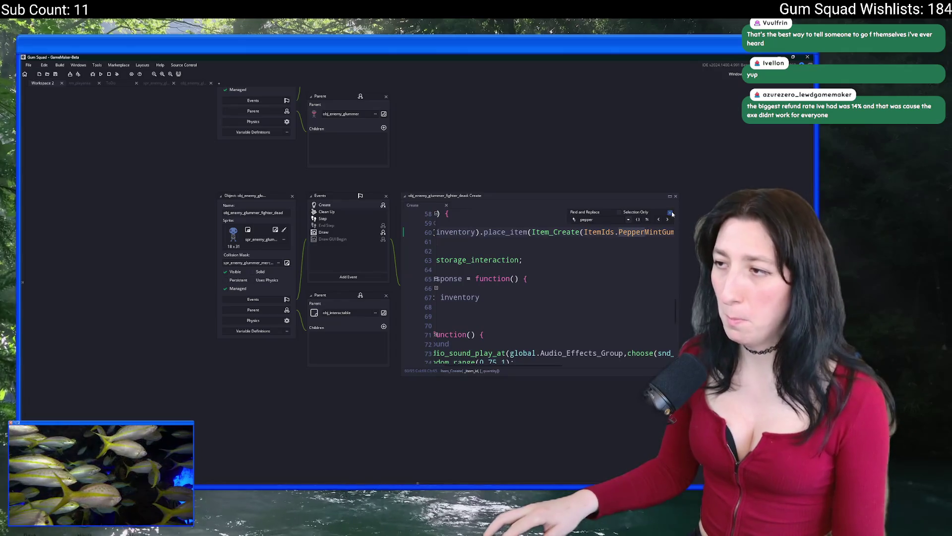
pyautogui.doubleClick(446, 195)
# Change the backpack item to BubbleGum with count 2 + irandom(5), save, and close the code tab.
pyautogui.doubleClick(346, 125)
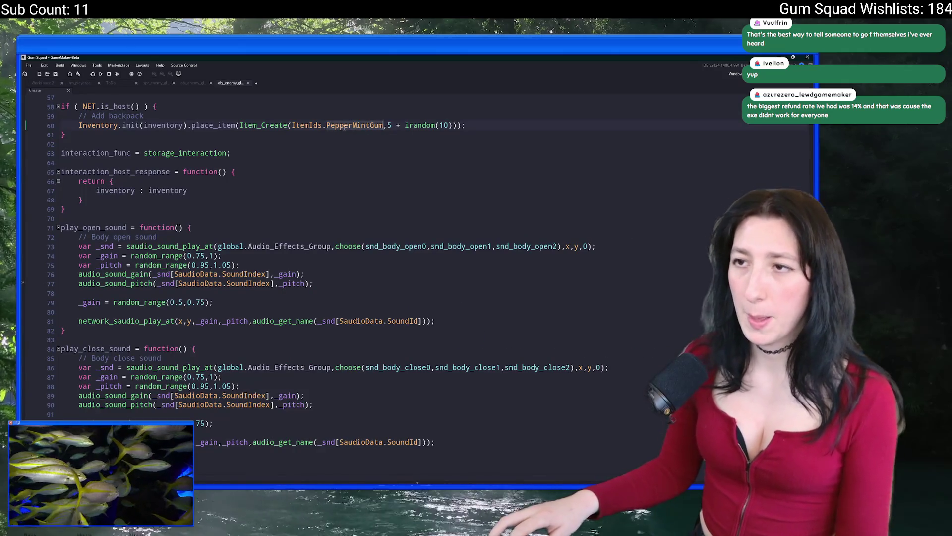
pyautogui.write('Bubb')
pyautogui.press('Return')
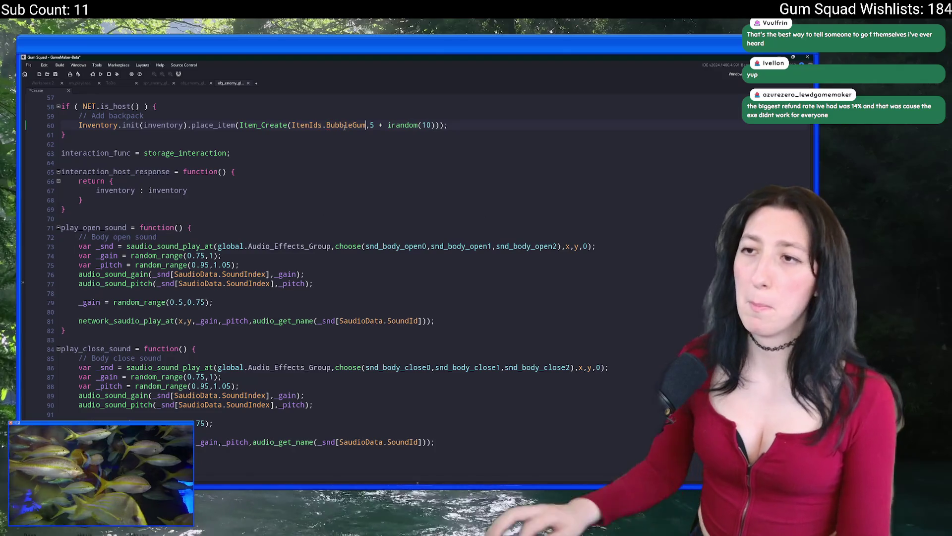
pyautogui.press('BackSpace')
pyautogui.write('2')
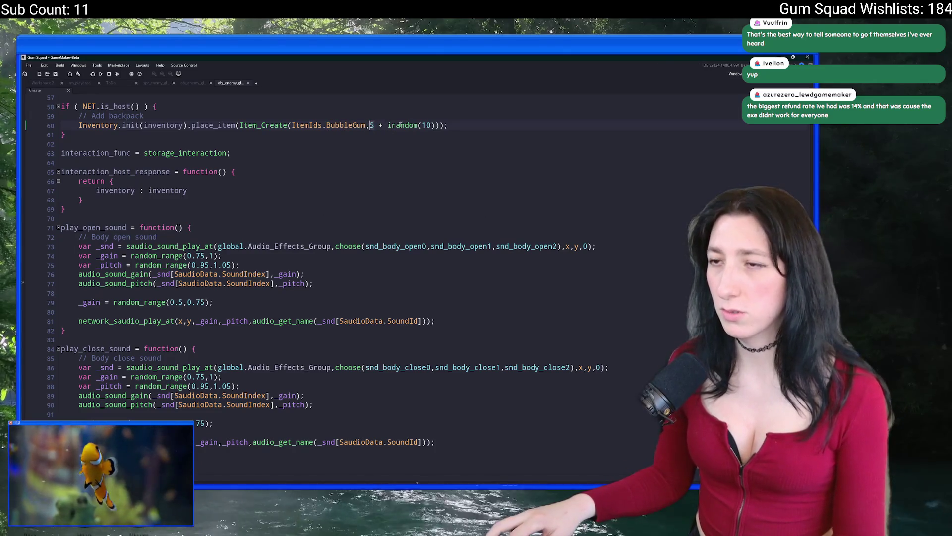
pyautogui.doubleClick(425, 125)
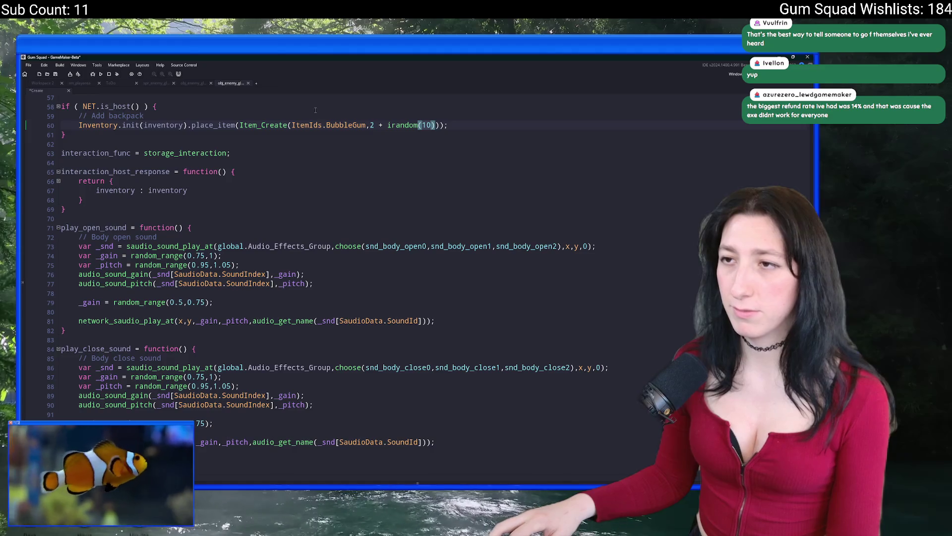
pyautogui.write('5')
pyautogui.hotkey('ctrl', 's')
pyautogui.click(248, 83)
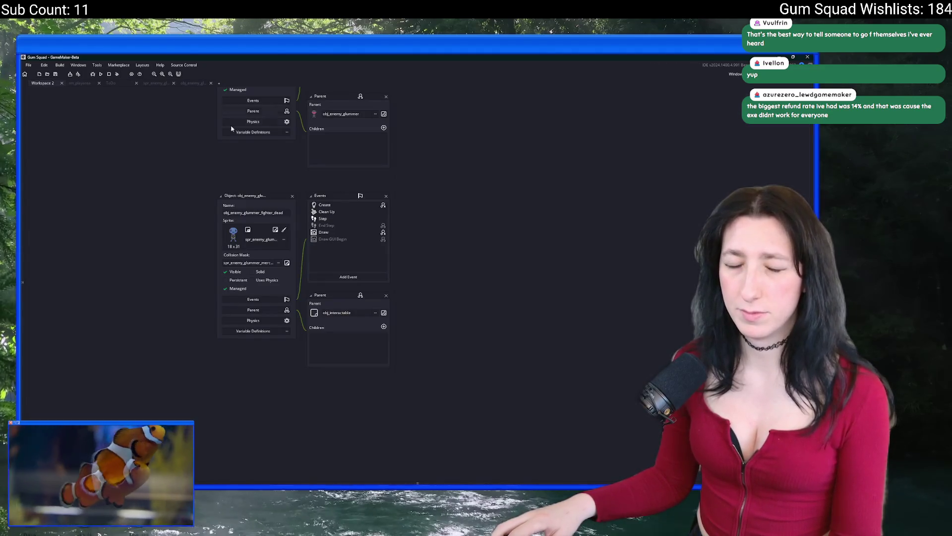
# In obj_enemy_glummer_fighter's Variable Definitions, change the xp default from 120 to 180.
pyautogui.scroll(5, 293, 176)
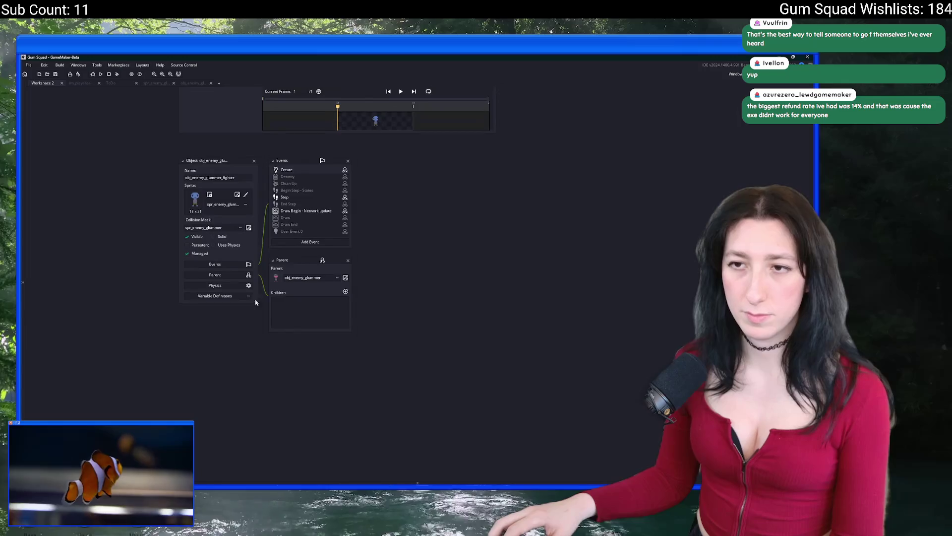
pyautogui.click(258, 256)
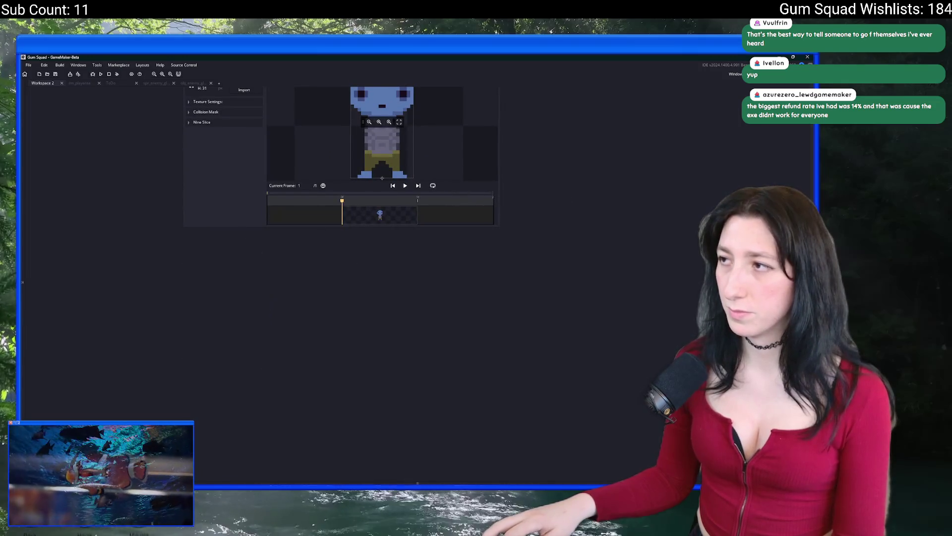
pyautogui.click(723, 100)
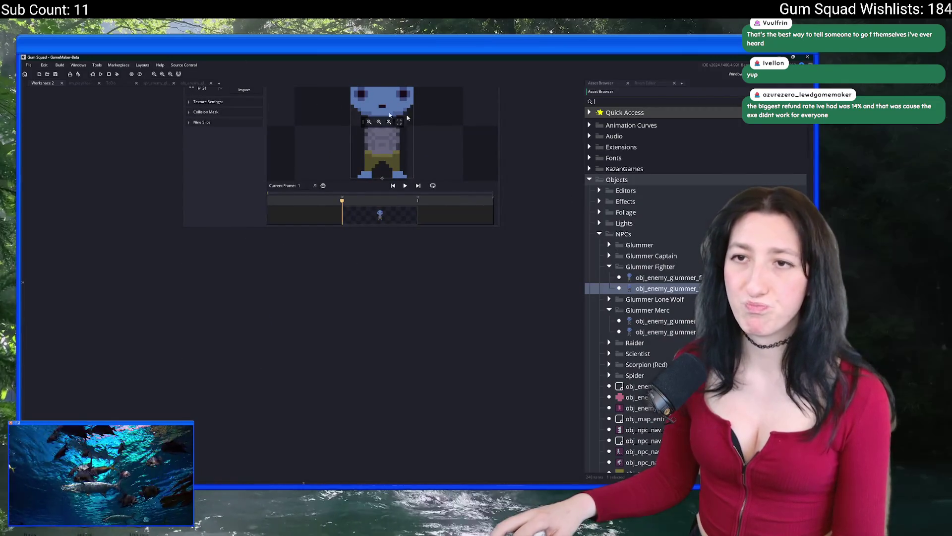
pyautogui.write('spawn')
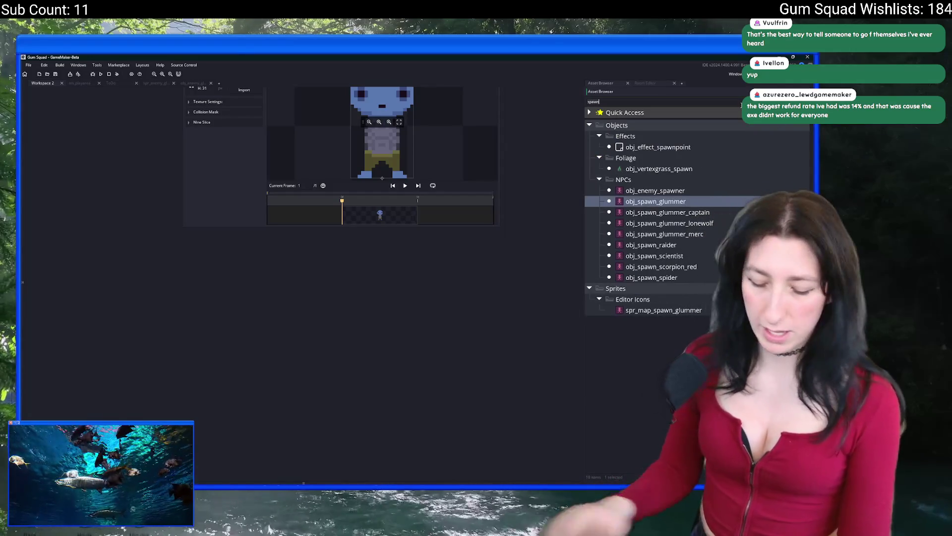
pyautogui.doubleClick(671, 158)
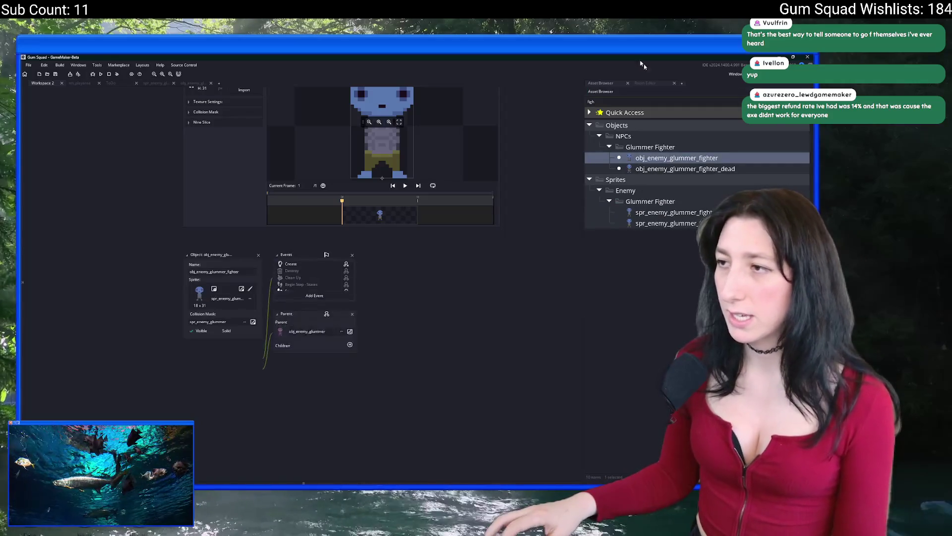
pyautogui.write('xp')
pyautogui.press('BackSpace')
pyautogui.press('BackSpace')
pyautogui.write('80')
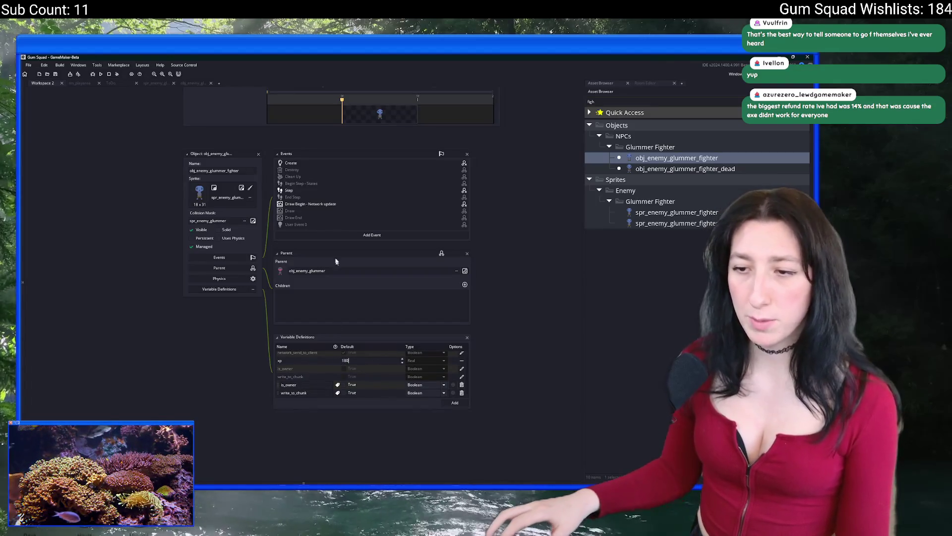
pyautogui.click(259, 155)
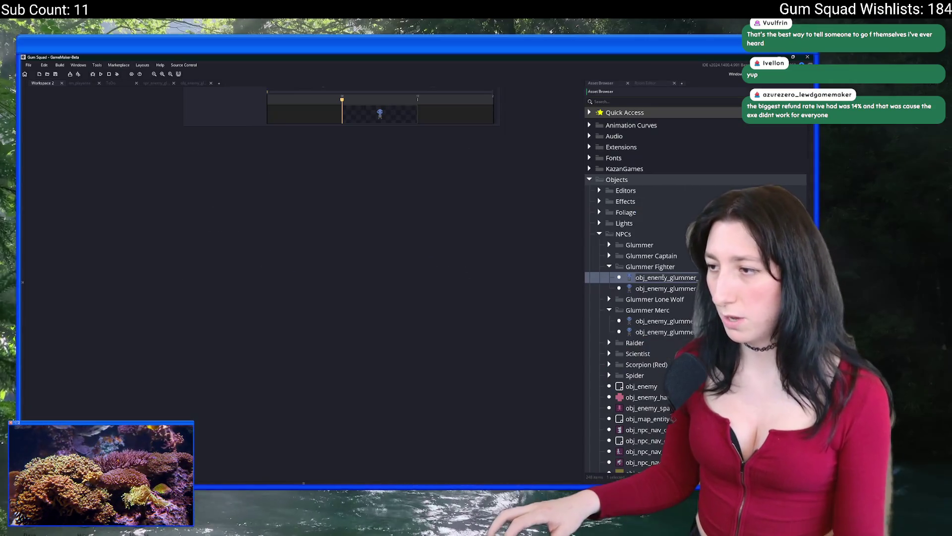
# Duplicate obj_spawn_raider and rename the copy obj_spawn_glummer_fighter.
pyautogui.click(637, 343)
pyautogui.scroll(-6, 639, 342)
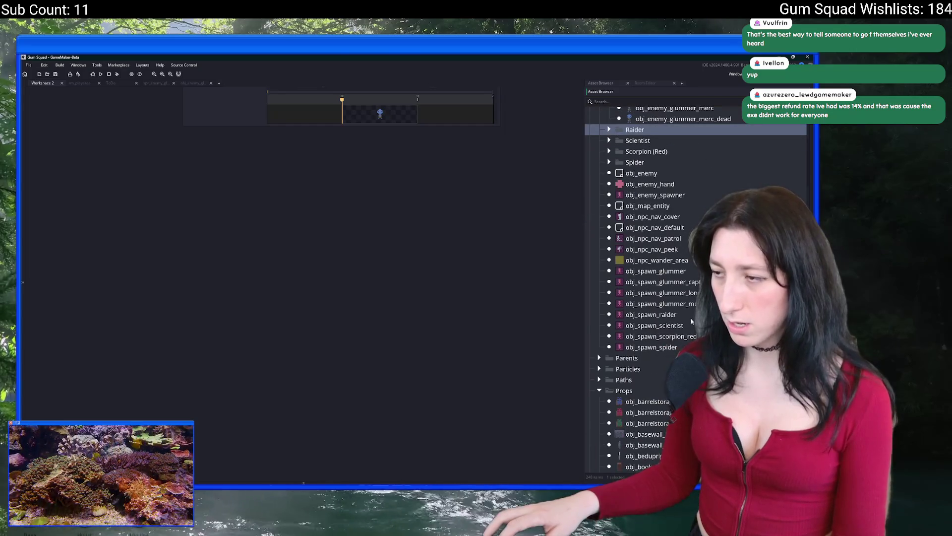
pyautogui.click(650, 314)
pyautogui.hotkey('ctrl', 'd')
pyautogui.moveTo(659, 326); pyautogui.dragTo(690, 328)
pyautogui.write('fihg')
pyautogui.press('BackSpace')
pyautogui.press('BackSpace')
pyautogui.press('BackSpace')
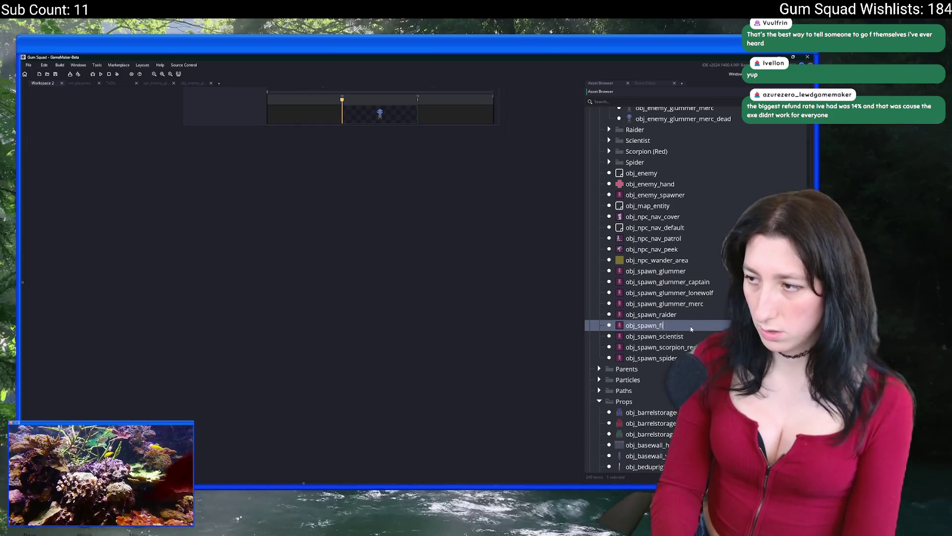
pyautogui.write('glummer_figh')
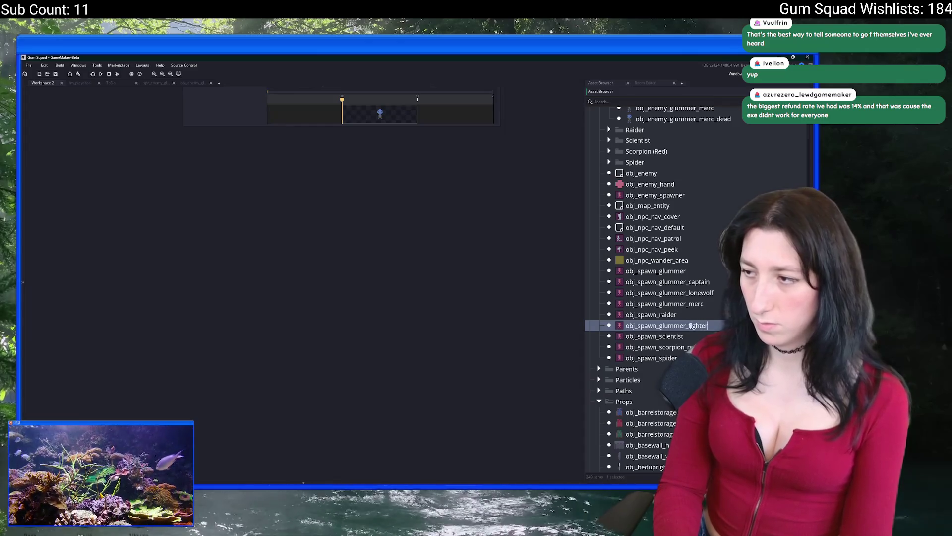
pyautogui.press('Return')
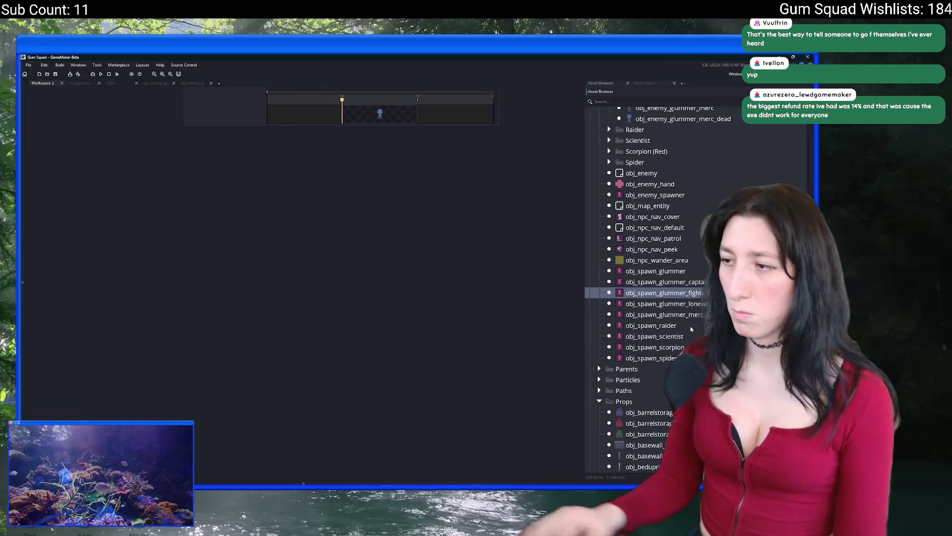
# Give obj_spawn_glummer_fighter the glummer fighter's map spawn sprite.
pyautogui.doubleClick(664, 293)
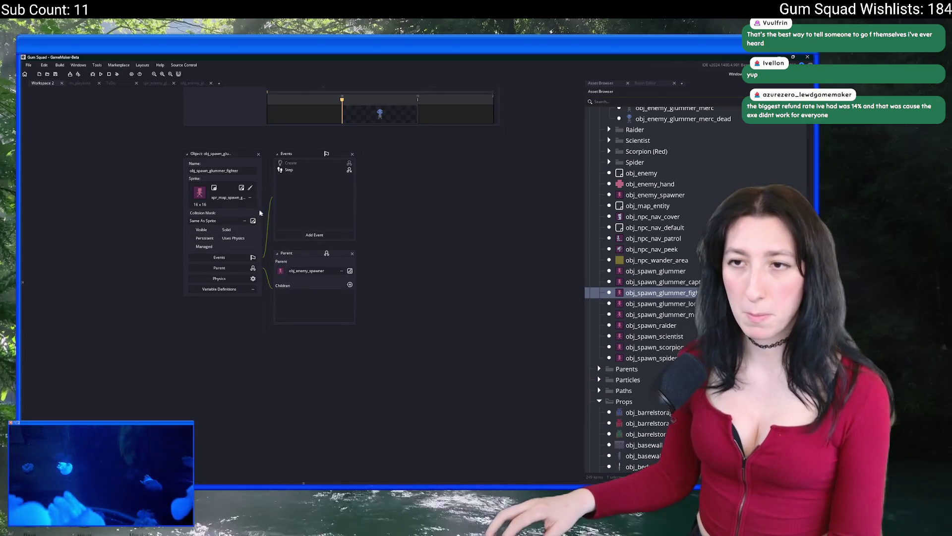
pyautogui.click(229, 197)
pyautogui.write('glummer_fighter')
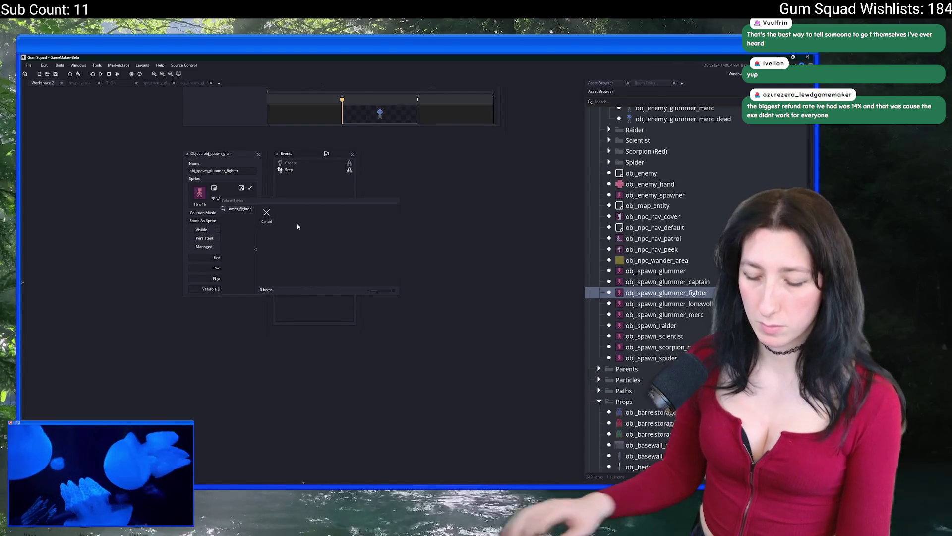
pyautogui.hotkey('ctrl', 'a')
pyautogui.write('f')
pyautogui.click(280, 214)
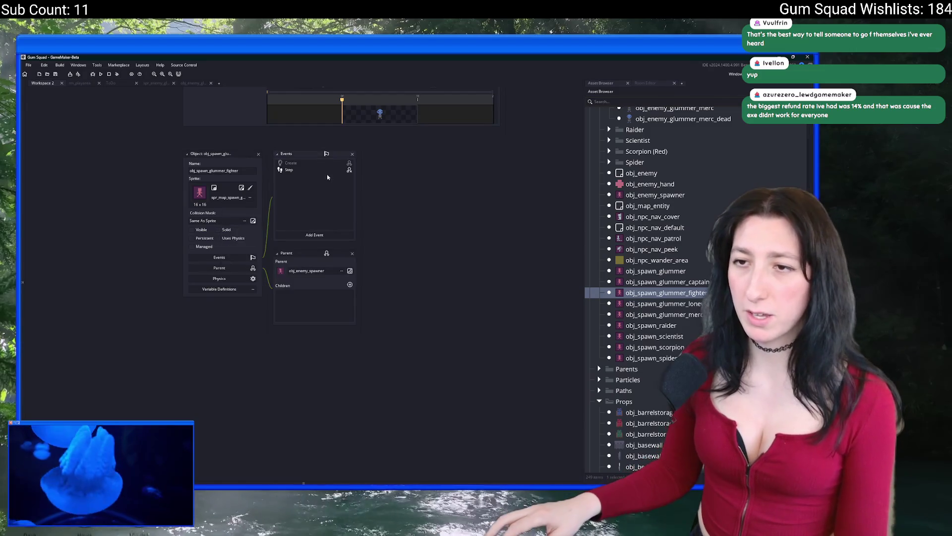
# Set the spawner's spawn_object_index variable to obj_enemy_glummer_fighter.
pyautogui.click(216, 290)
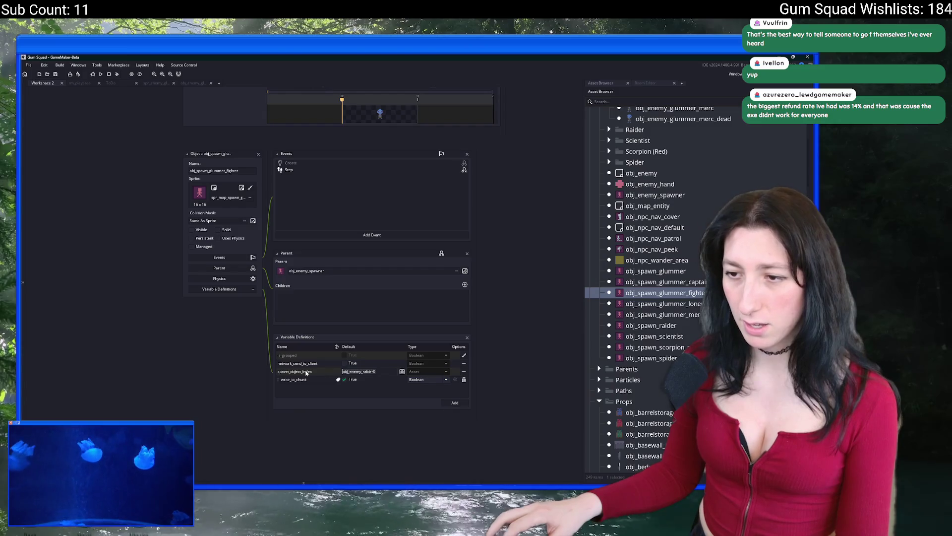
pyautogui.moveTo(363, 371); pyautogui.dragTo(377, 371)
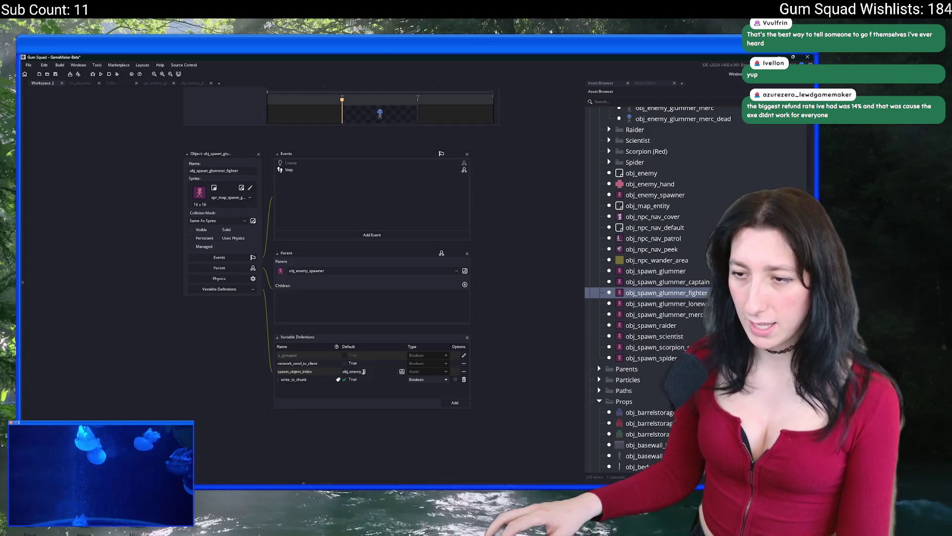
pyautogui.write('g')
pyautogui.click(412, 403)
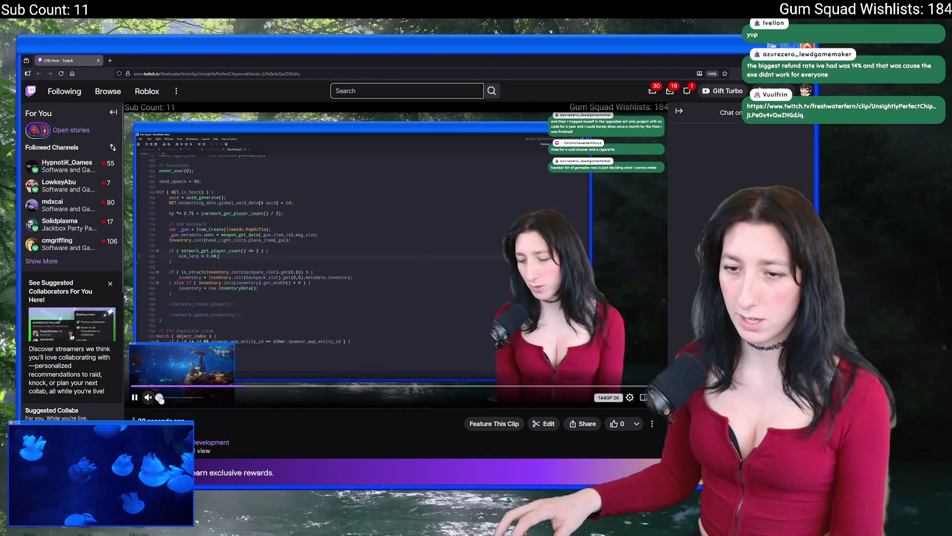
# Unmute the shared Twitch clip and listen to it, then head back to GameMaker.
pyautogui.click(148, 397)
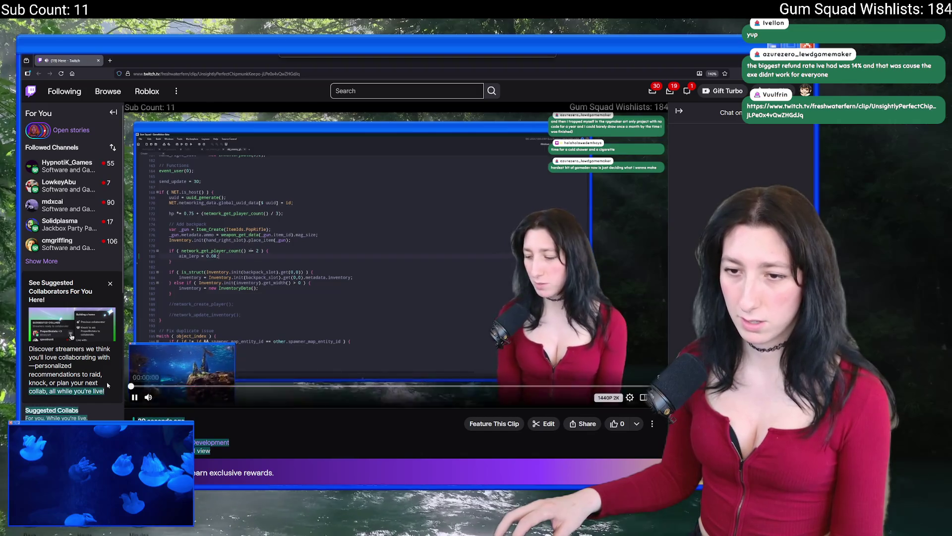
pyautogui.click(304, 398)
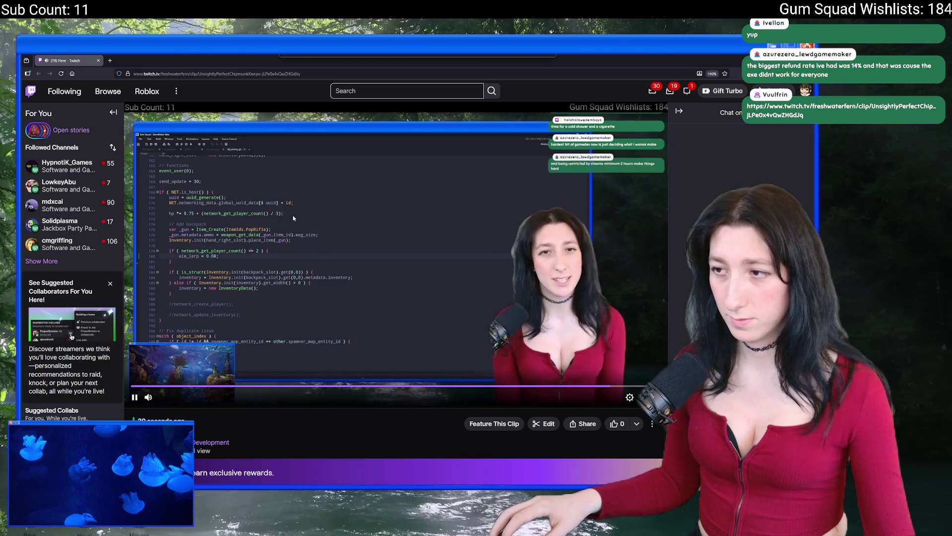
pyautogui.hotkey('ctrl', 'w')
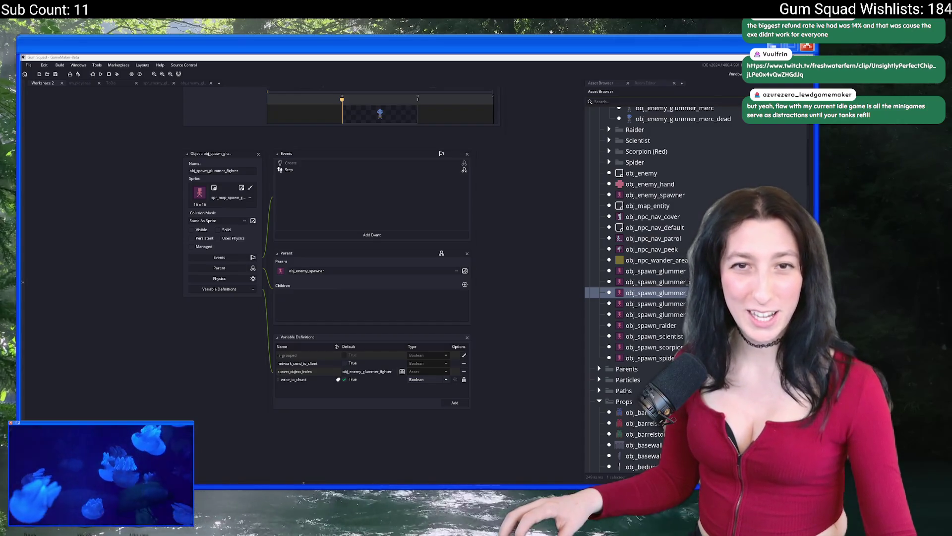
# Close the obj_spawn_glummer_fighter editor so obj_rock_cave1 and obj_enemy_glummer_merc editors remain.
pyautogui.click(280, 189)
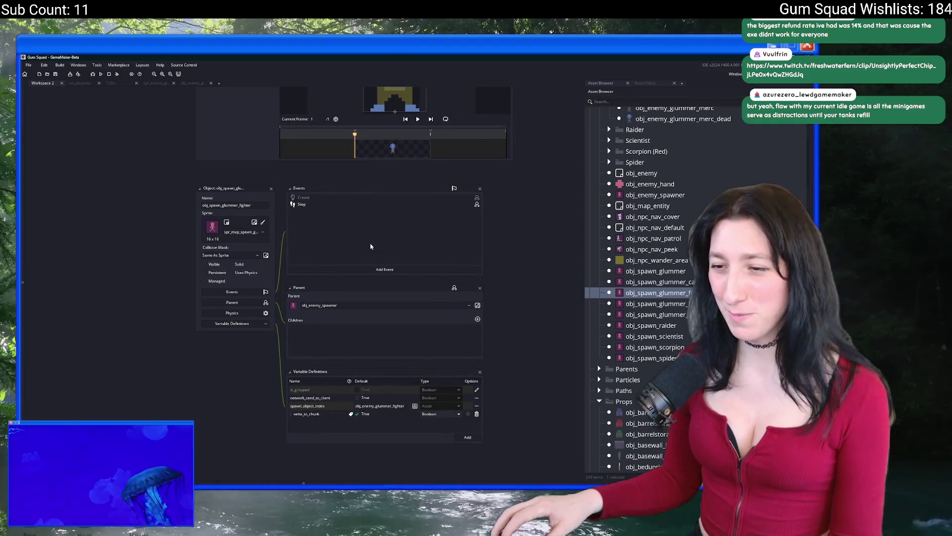
pyautogui.scroll(2, 366, 204)
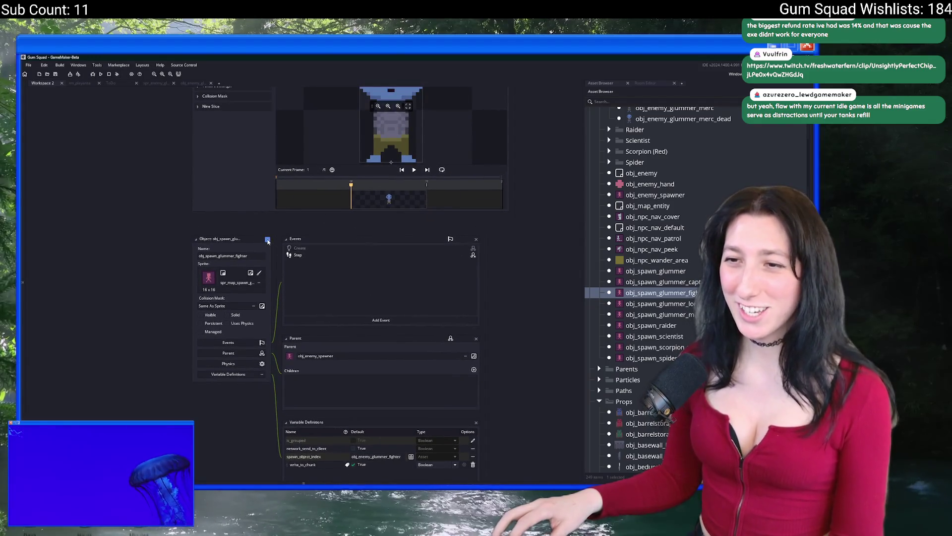
pyautogui.click(268, 240)
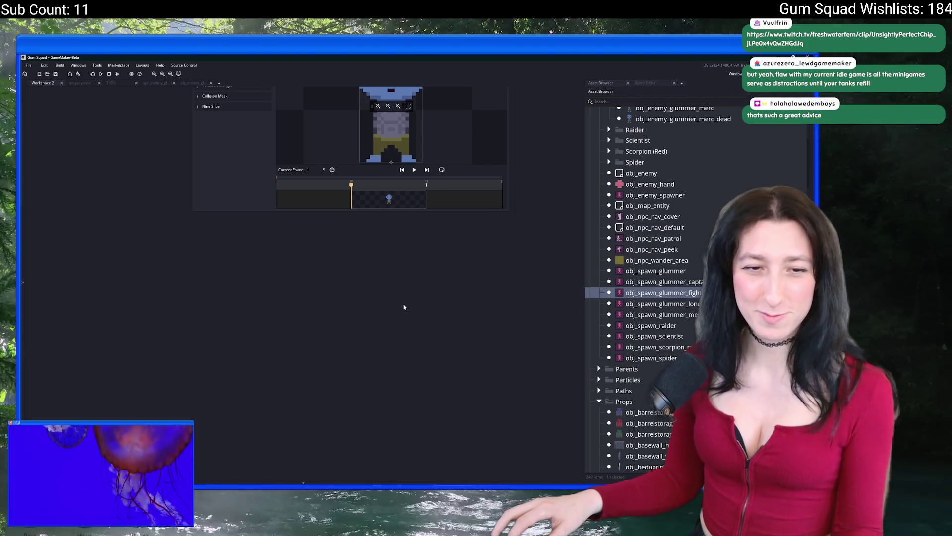
pyautogui.scroll(5, 404, 307)
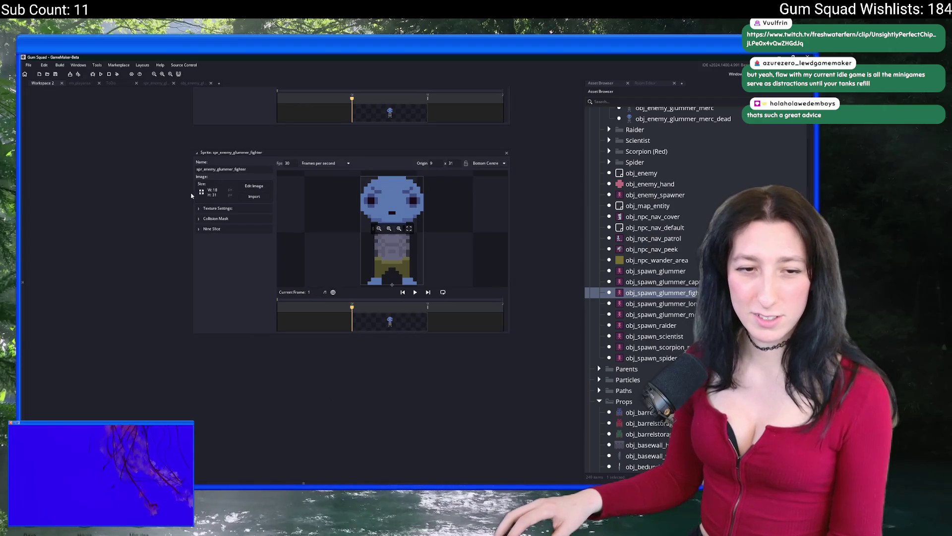
pyautogui.scroll(10, 346, 302)
pyautogui.scroll(2, 346, 302)
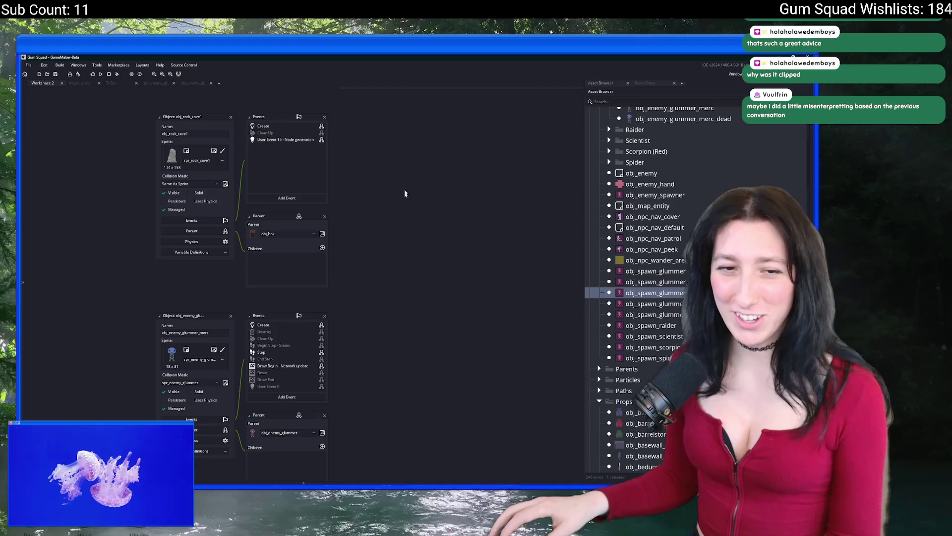
# Search assets and options for 'refre' to list matching reference objects.
pyautogui.scroll(-1, 400, 212)
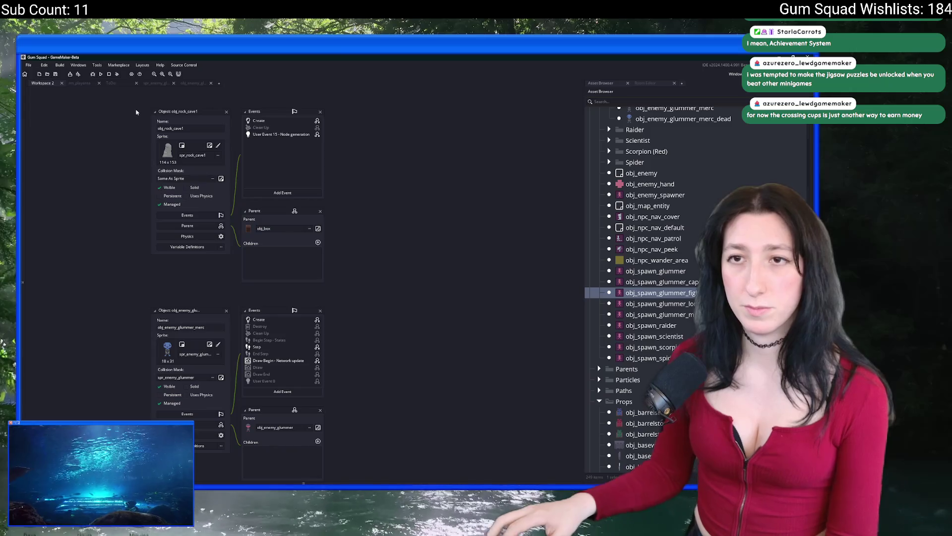
pyautogui.hscroll(-2, 136, 112)
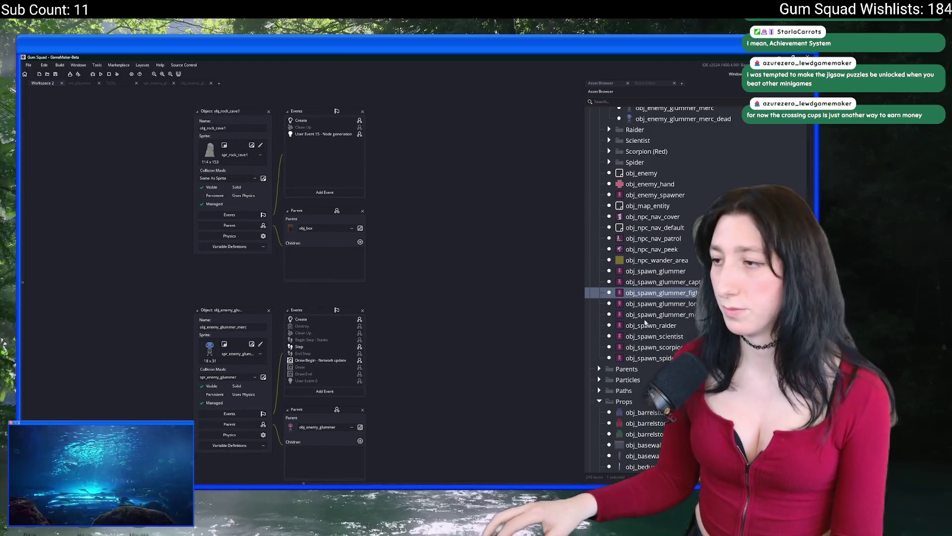
pyautogui.hotkey('ctrl', 't')
pyautogui.write('refe')
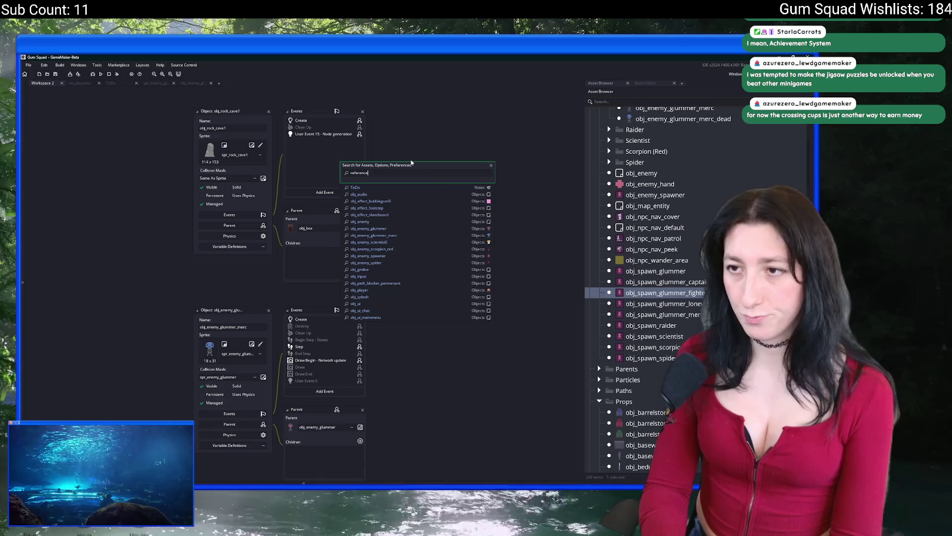
pyautogui.write('re')
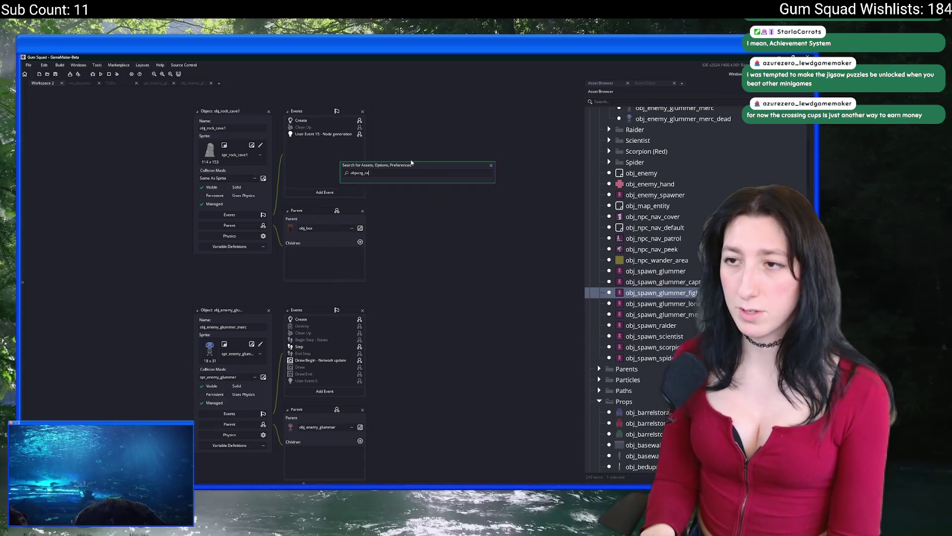
# Open scr_objectlookup full-size and duplicate the obj_spawn_spider reference line at the list's end.
pyautogui.press('Return')
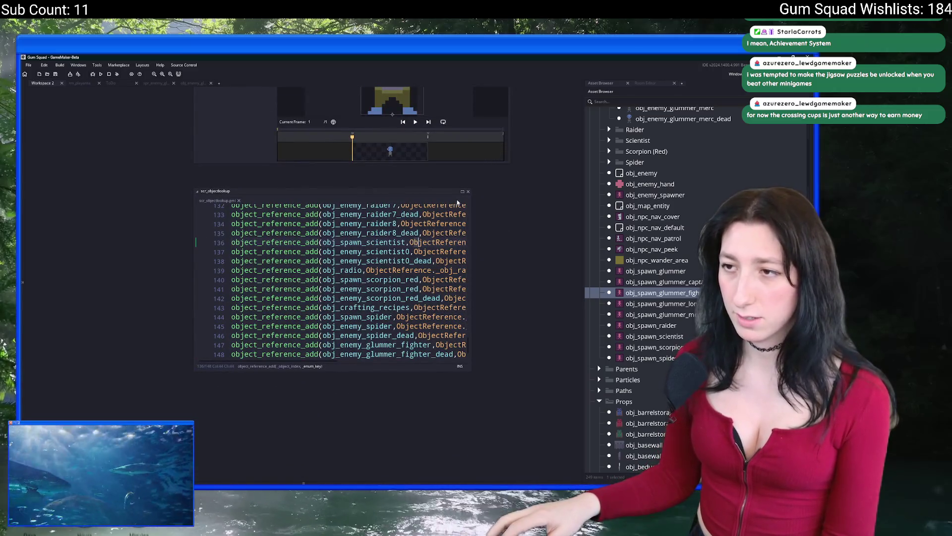
pyautogui.click(463, 192)
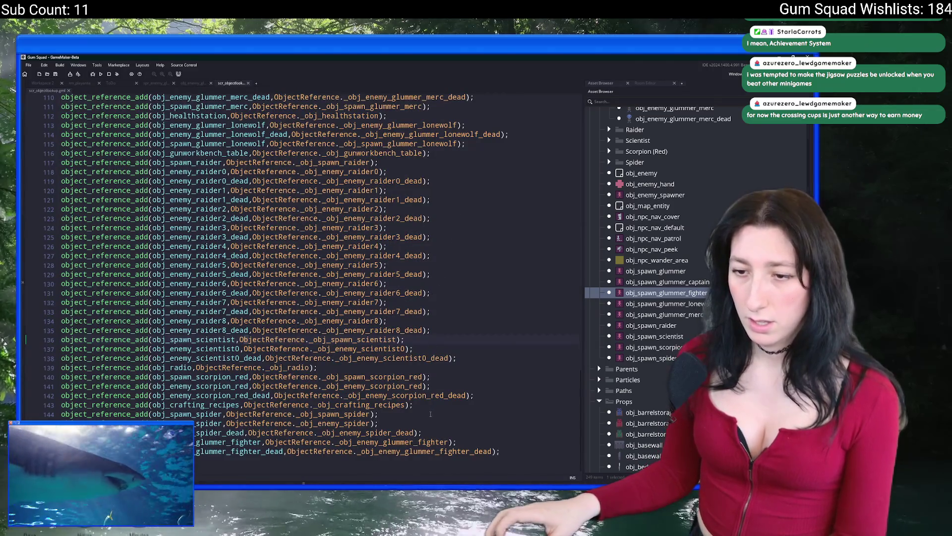
pyautogui.press('Up')
pyautogui.press('Up')
pyautogui.press('Up')
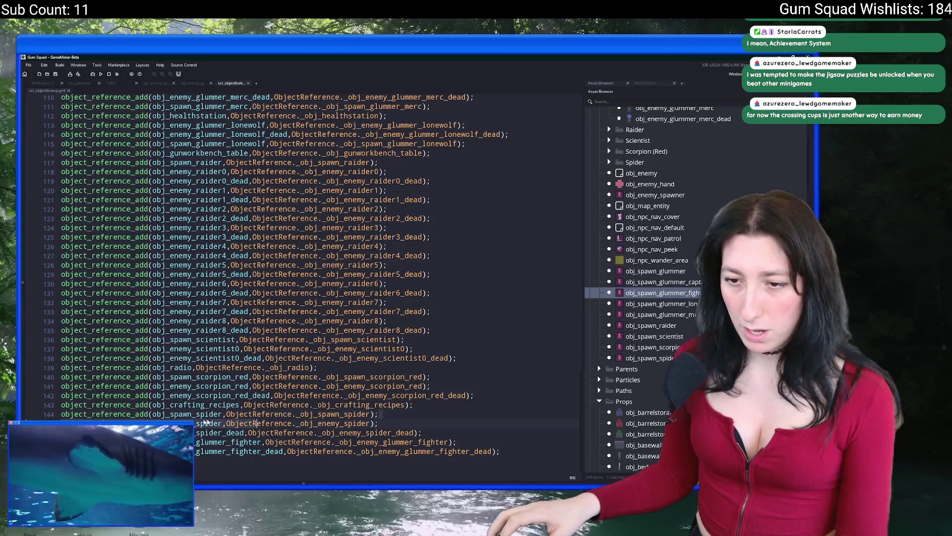
pyautogui.hotkey('ctrl', 'c')
pyautogui.click(504, 452)
pyautogui.press('Return')
pyautogui.hotkey('ctrl', 'v')
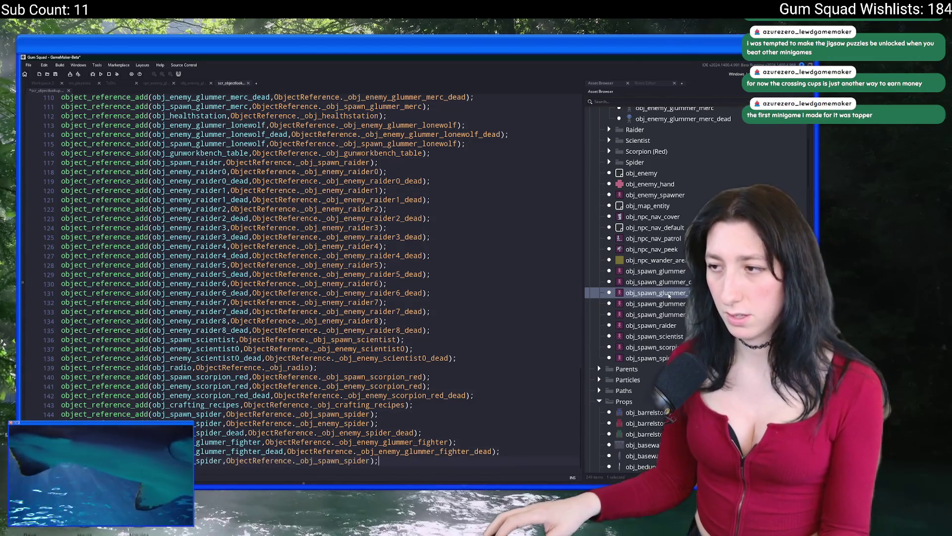
# Change spider to glummer_fighter in the duplicated reference line.
pyautogui.click(668, 293)
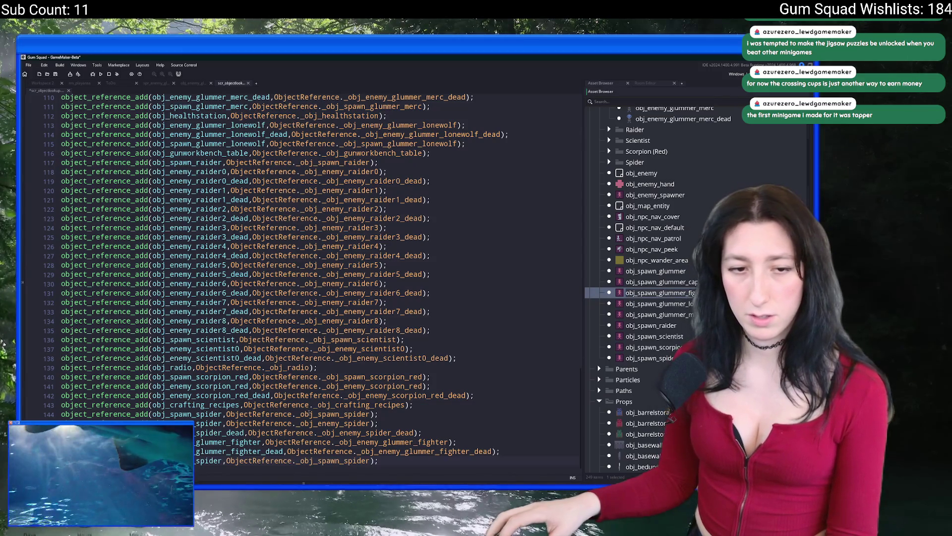
pyautogui.click(300, 460)
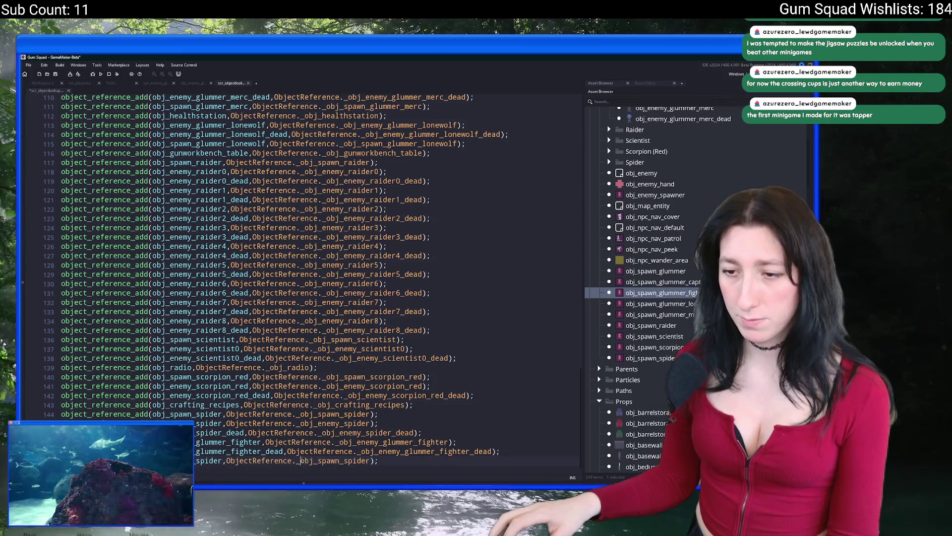
pyautogui.write('glummer_fight')
pyautogui.doubleClick(203, 460)
pyautogui.hotkey('ctrl', 'v')
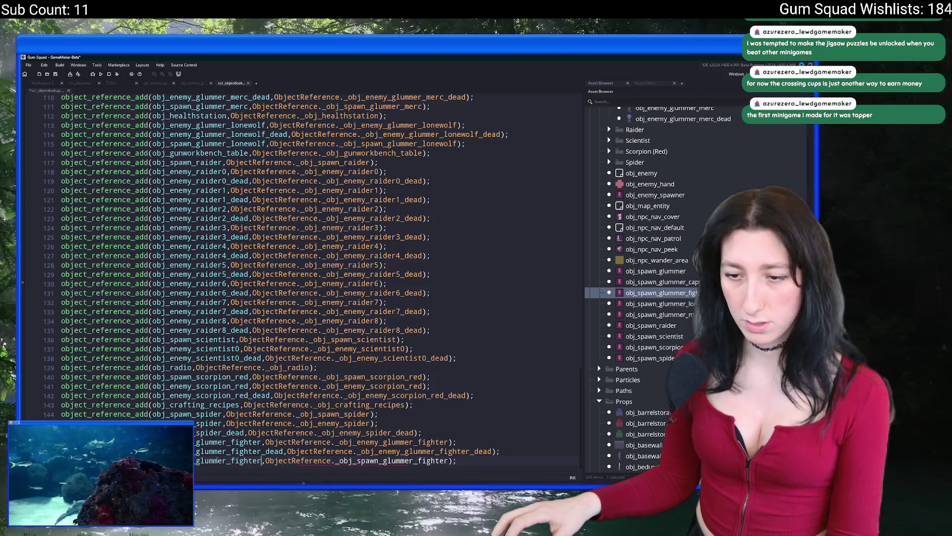
pyautogui.scroll(20, 300, 452)
pyautogui.scroll(-20, 249, 206)
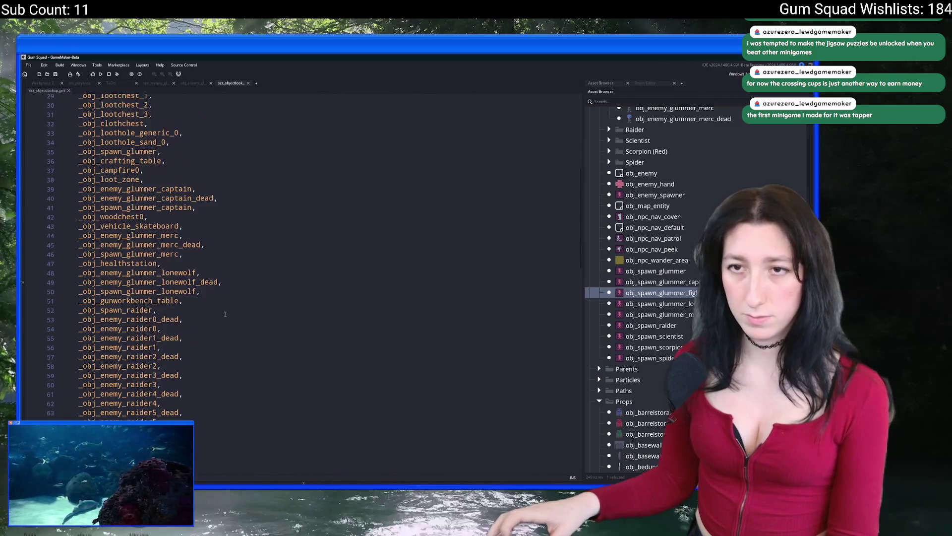
# Add _obj_spawn_glummer_fighter as a new enum entry and return to rm_playarea.
pyautogui.click(250, 206)
pyautogui.press('Return')
pyautogui.hotkey('ctrl', 'v')
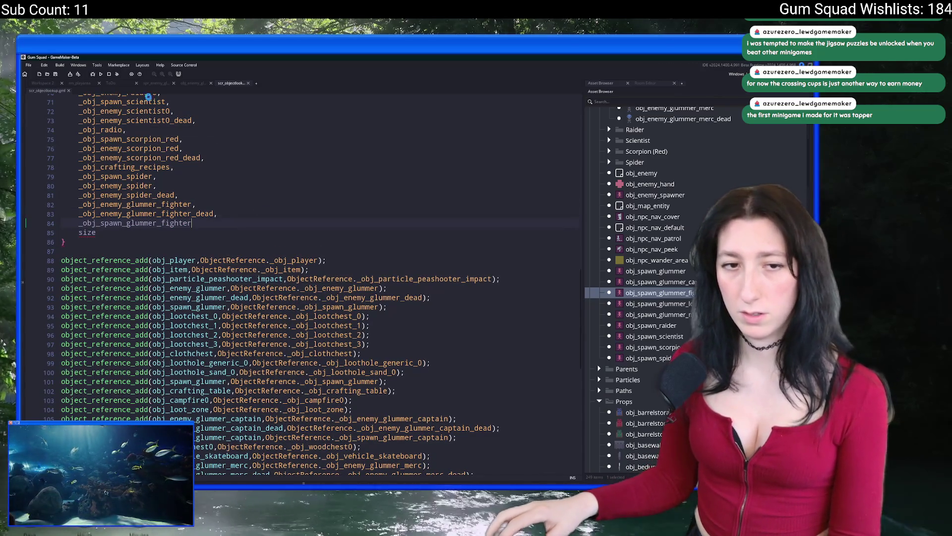
pyautogui.click(83, 83)
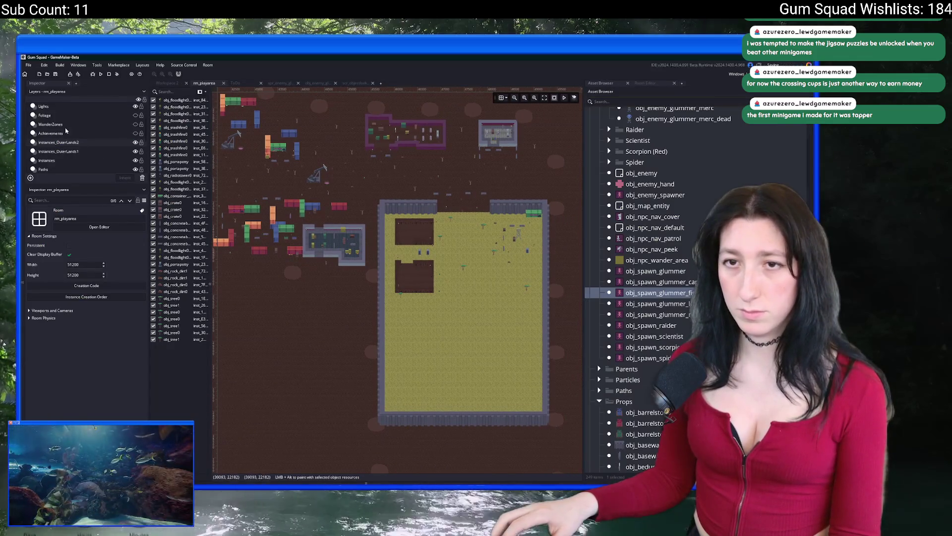
# Place three obj_spawn_glummer_fighter instances on the Spawns layer around the watchtower.
pyautogui.scroll(2, 65, 129)
pyautogui.click(70, 110)
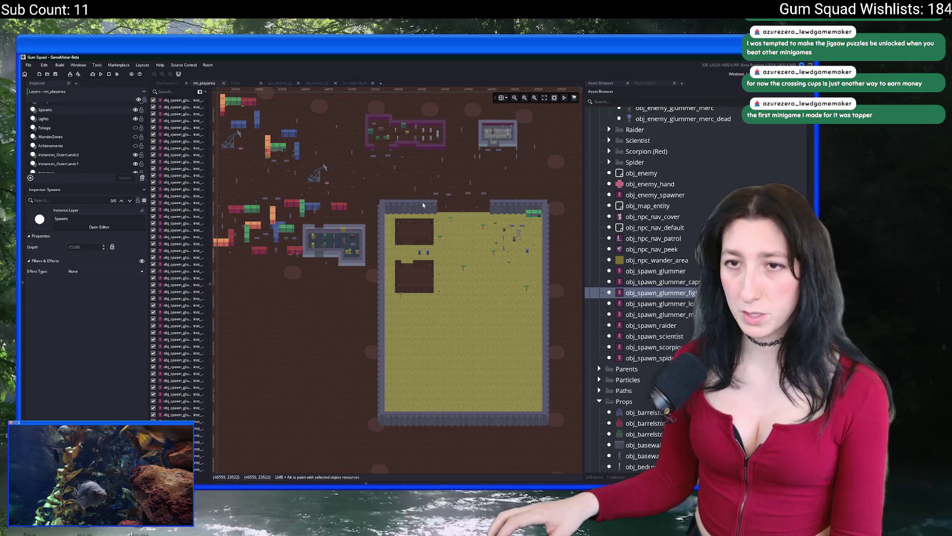
pyautogui.scroll(5, 422, 201)
pyautogui.scroll(-3, 425, 225)
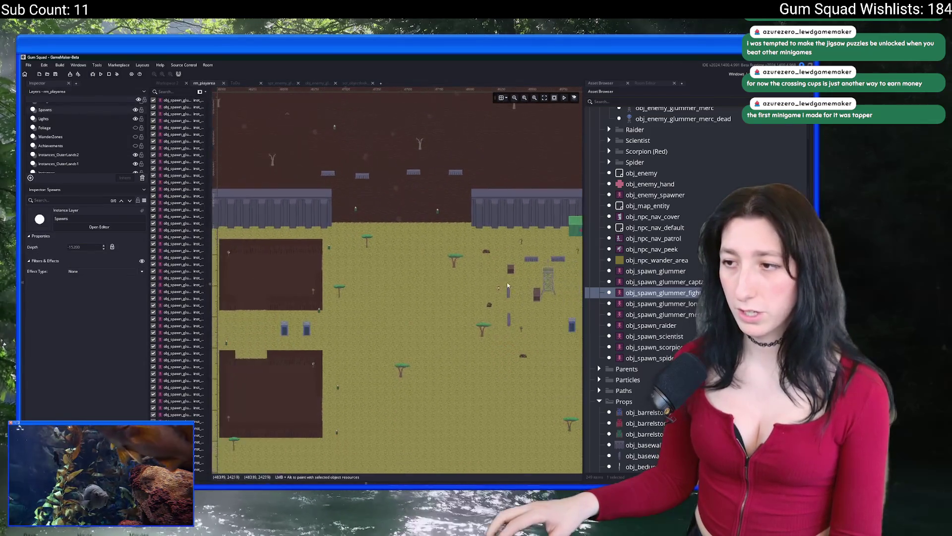
pyautogui.moveTo(424, 226); pyautogui.dragTo(367, 244)
pyautogui.scroll(4, 367, 244)
pyautogui.scroll(1, 407, 248)
pyautogui.keyDown('alt'); pyautogui.click(416, 234); pyautogui.keyUp('alt')
pyautogui.keyDown('alt'); pyautogui.click(451, 341); pyautogui.keyUp('alt')
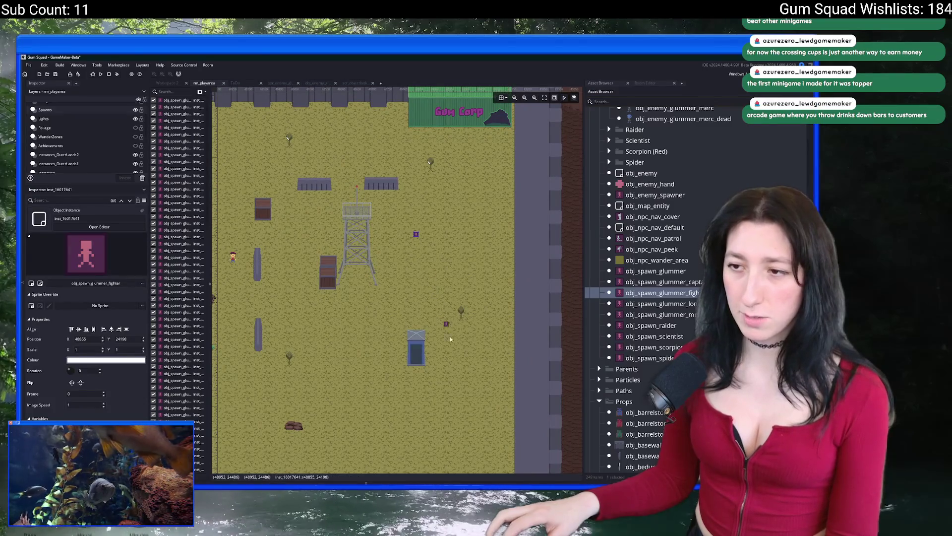
pyautogui.keyDown('alt'); pyautogui.click(447, 275); pyautogui.keyUp('alt')
# Save and build the project, which reports a malformed enum entry.
pyautogui.moveTo(375, 273); pyautogui.dragTo(435, 289)
pyautogui.scroll(1, 430, 280)
pyautogui.hotkey('ctrl', 's')
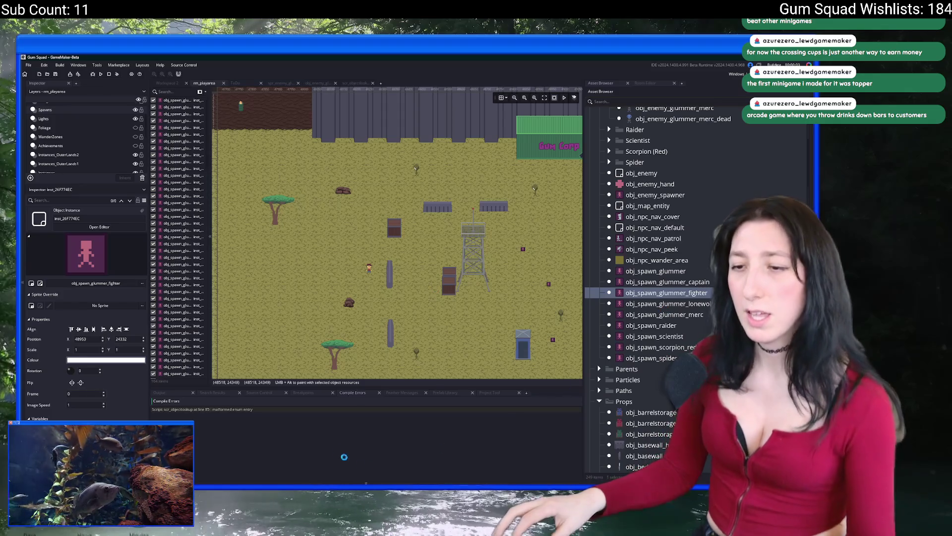
# Add the missing comma after _obj_spawn_glummer_fighter on line 84 and run the game.
pyautogui.doubleClick(282, 408)
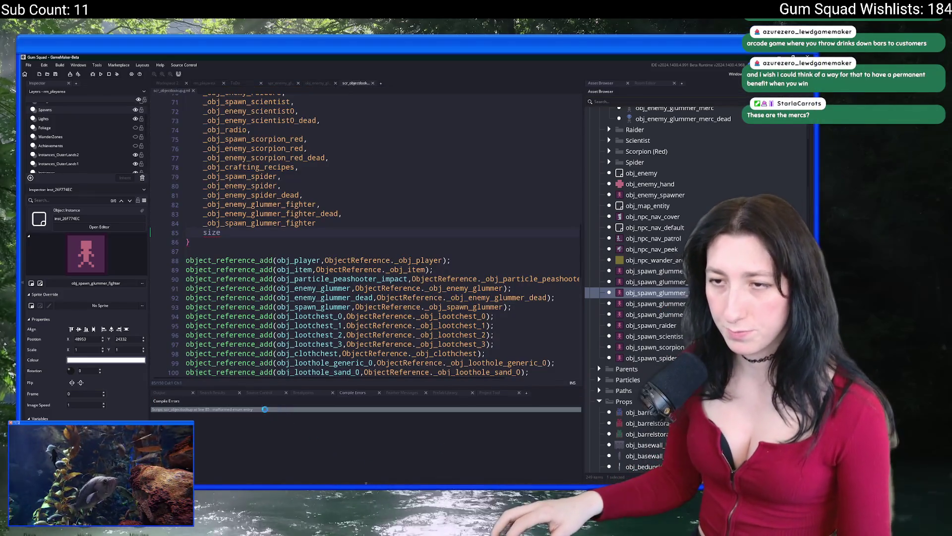
pyautogui.click(330, 225)
pyautogui.write(',')
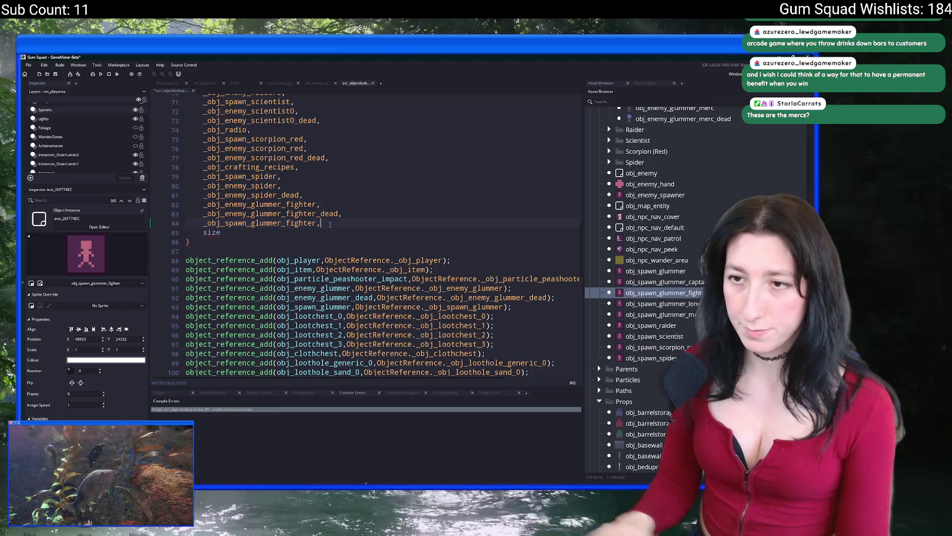
pyautogui.press('F5')
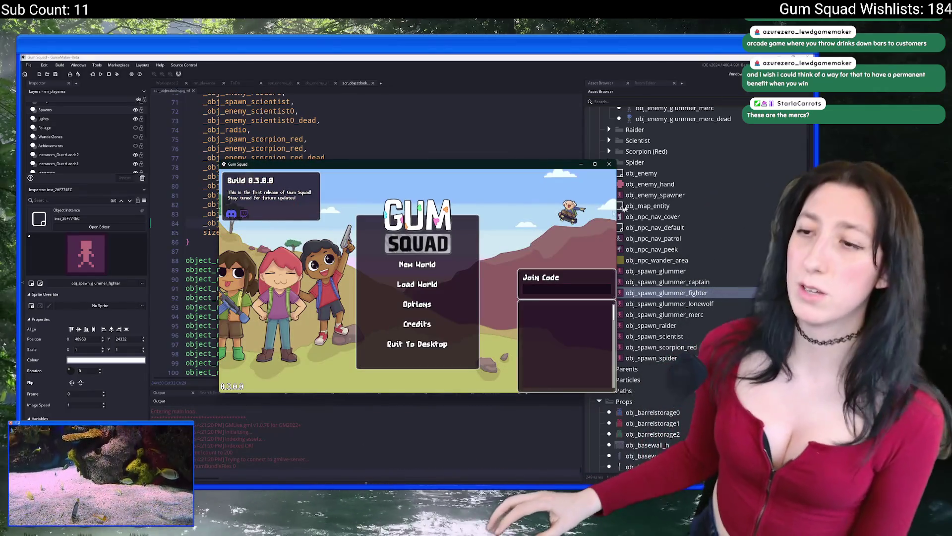
# In the running test, create a new world and lobby, then return to the editor.
pyautogui.click(417, 264)
pyautogui.click(402, 336)
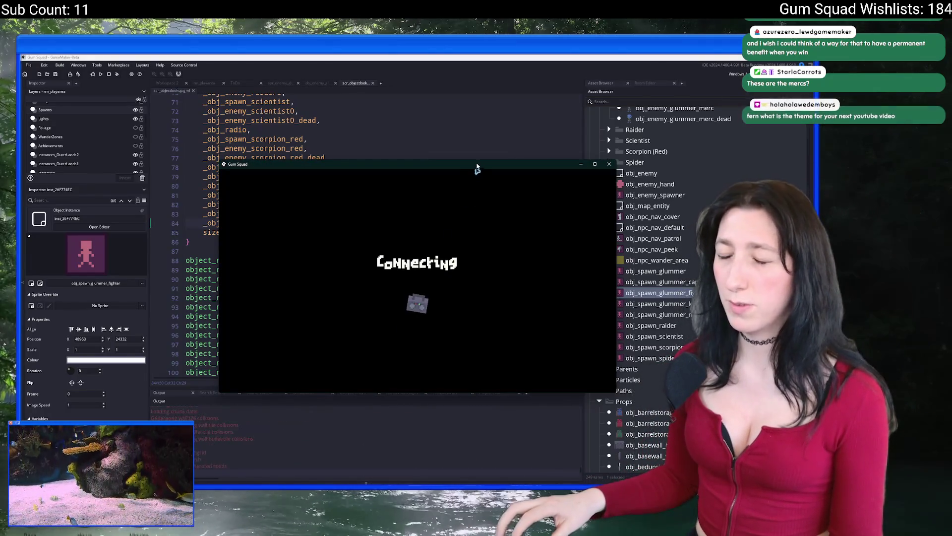
pyautogui.moveTo(476, 166); pyautogui.dragTo(459, 55)
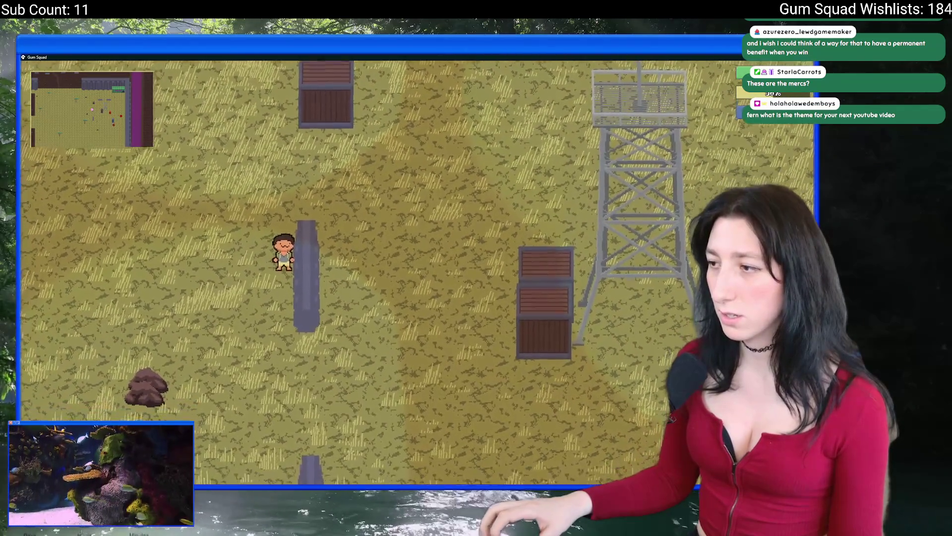
pyautogui.hotkey('alt', 'Tab')
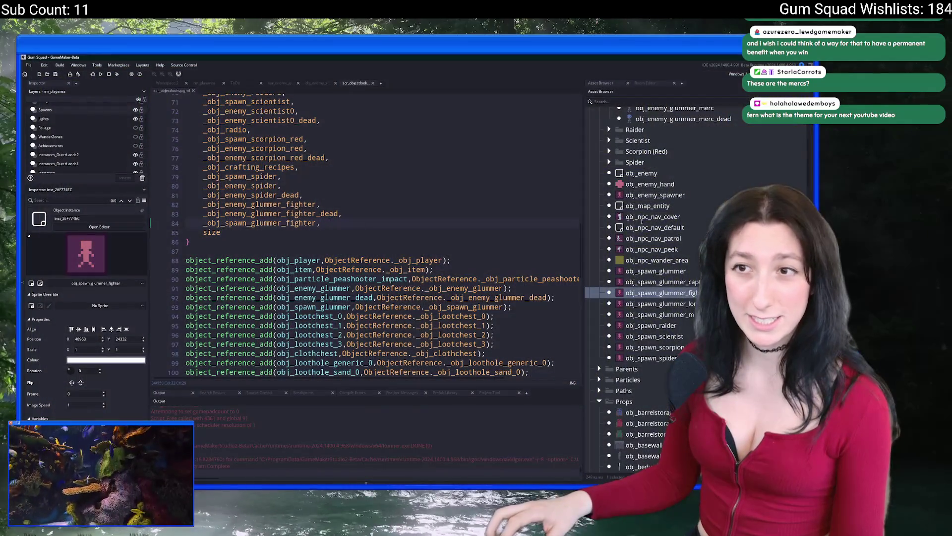
# Open the glummer fighter spawner, then obj_enemy_glummer_fighter's Create event code.
pyautogui.scroll(3, 689, 313)
pyautogui.doubleClick(666, 354)
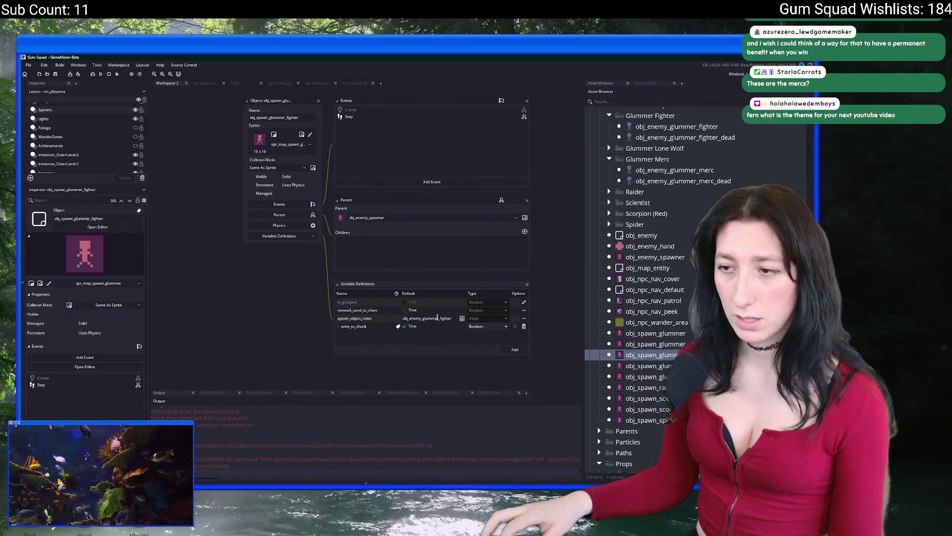
pyautogui.scroll(2, 671, 269)
pyautogui.scroll(1, 670, 269)
pyautogui.doubleClick(667, 200)
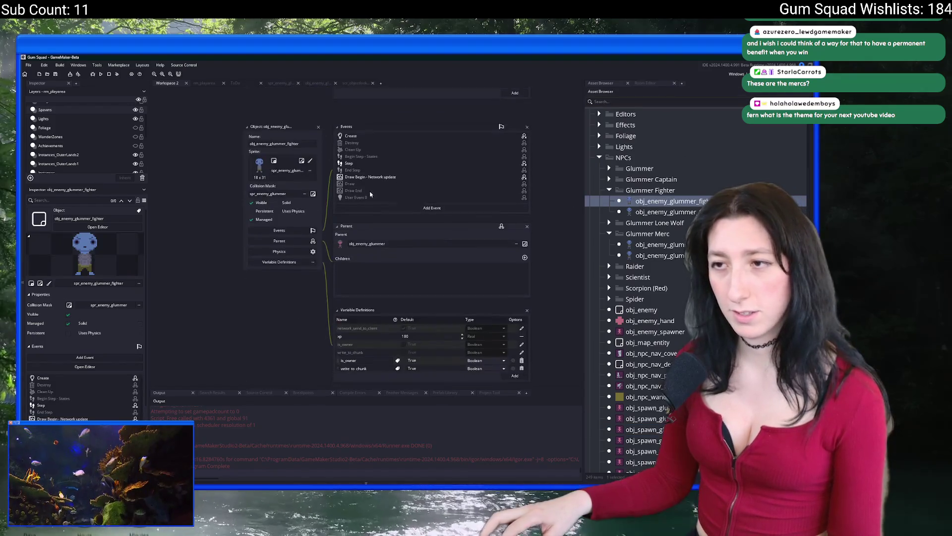
pyautogui.doubleClick(379, 116)
# Search the Create code for 'raidfighter' and 'sprite_index', then clear and close the search.
pyautogui.hotkey('ctrl', 'f')
pyautogui.write('raider')
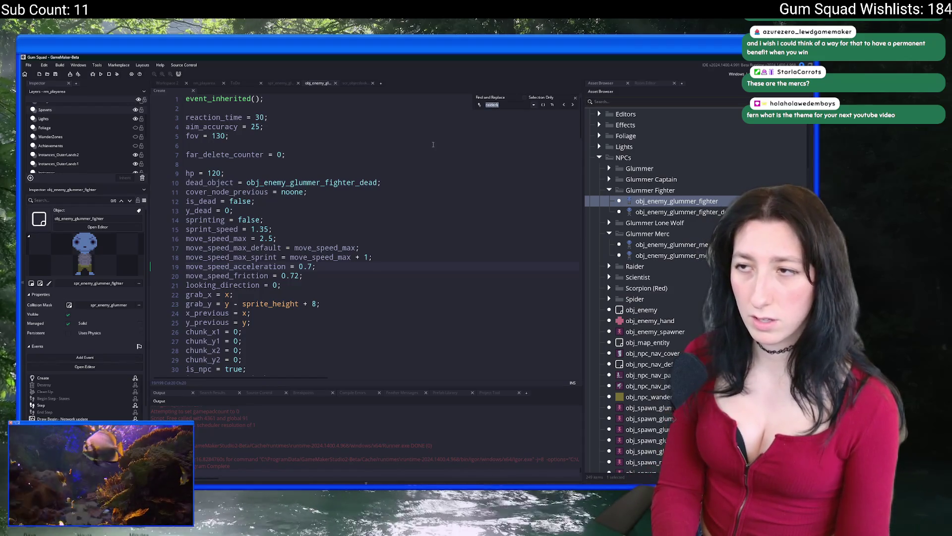
pyautogui.write('fighter')
pyautogui.scroll(-6, 410, 182)
pyautogui.write('sprite_index =')
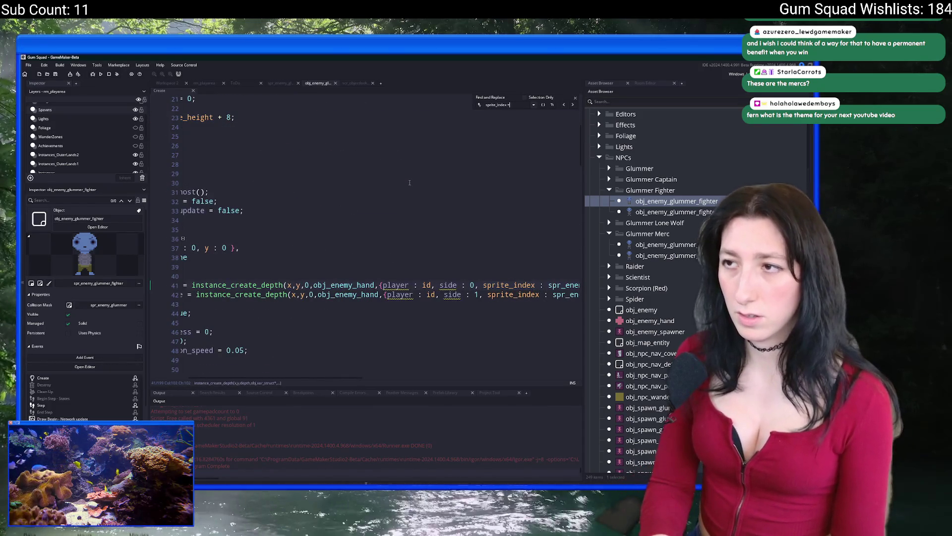
pyautogui.hotkey('ctrl', 'a')
pyautogui.press('BackSpace')
pyautogui.press('Escape')
pyautogui.click(277, 169)
pyautogui.scroll(-10, 276, 169)
pyautogui.scroll(2, 556, 109)
pyautogui.click(576, 100)
# Close the glummer fighter code tab and open the rm_playarea room.
pyautogui.scroll(-13, 374, 225)
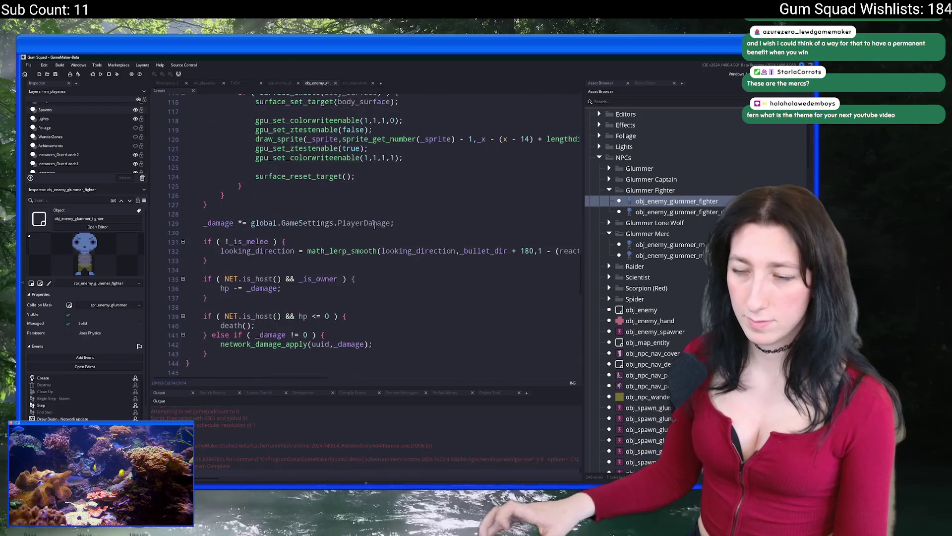
pyautogui.middleClick(318, 80)
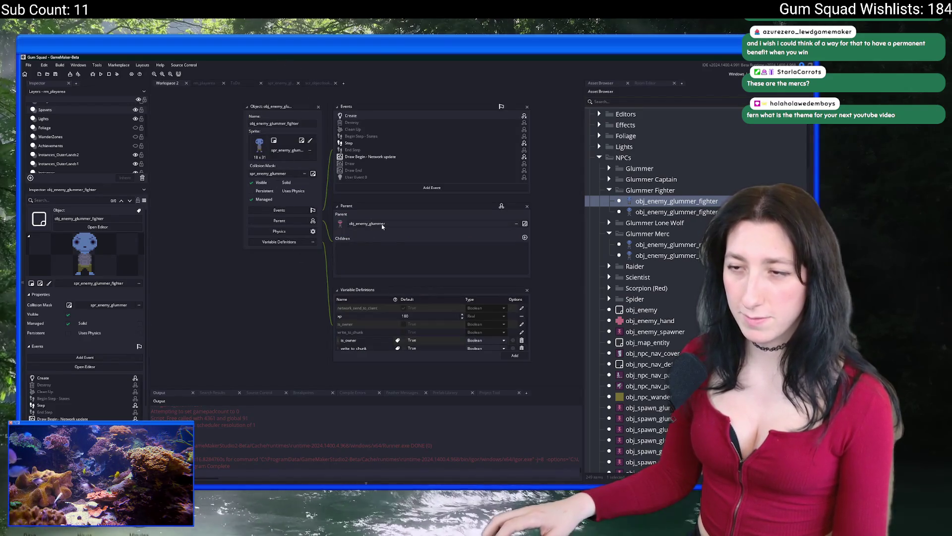
pyautogui.scroll(-1, 420, 331)
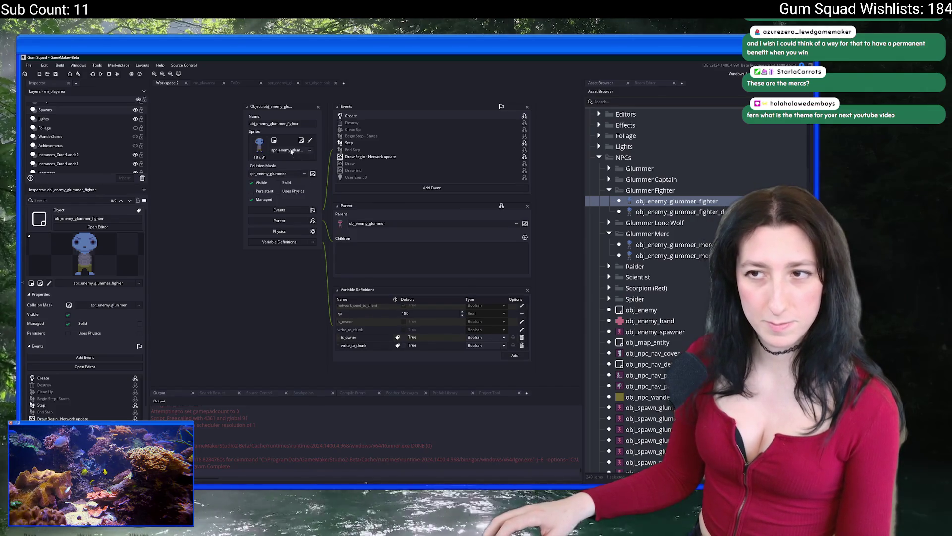
pyautogui.click(213, 84)
pyautogui.scroll(4, 376, 187)
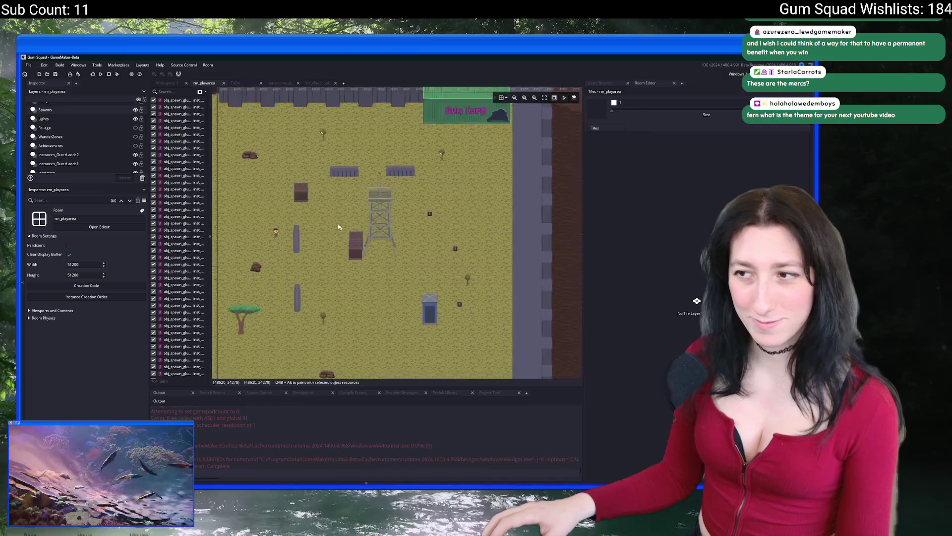
# Inspect three placed spawner instances, then open obj_enemy_glummer_fighter from the Asset Browser.
pyautogui.click(367, 180)
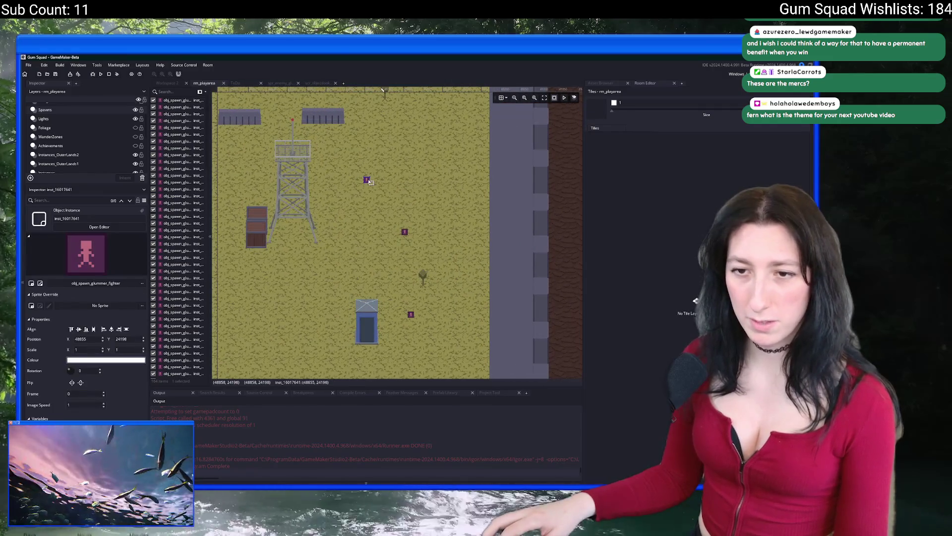
pyautogui.click(405, 233)
pyautogui.click(412, 316)
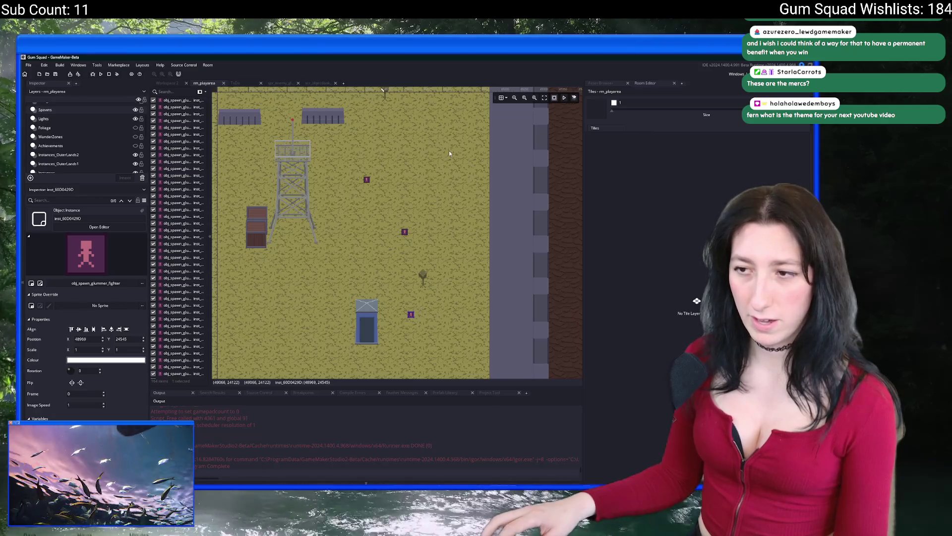
pyautogui.click(603, 83)
pyautogui.doubleClick(677, 200)
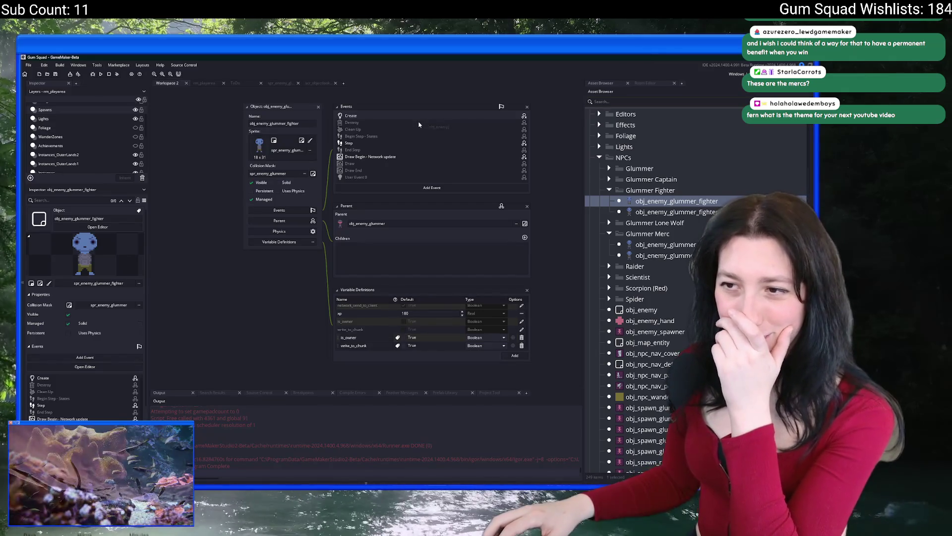
# Open the glummer fighter's Create code in its own tab, search for 'far', then close it.
pyautogui.doubleClick(351, 115)
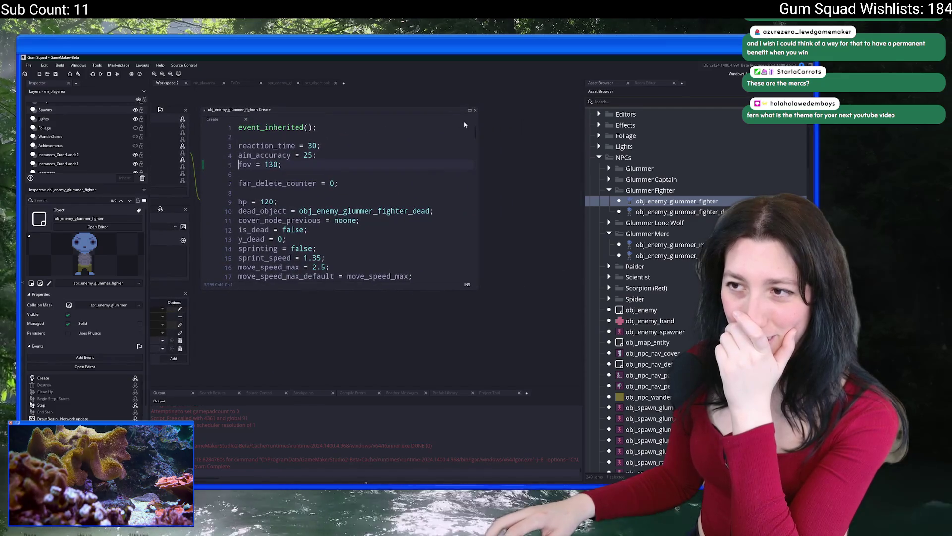
pyautogui.click(469, 111)
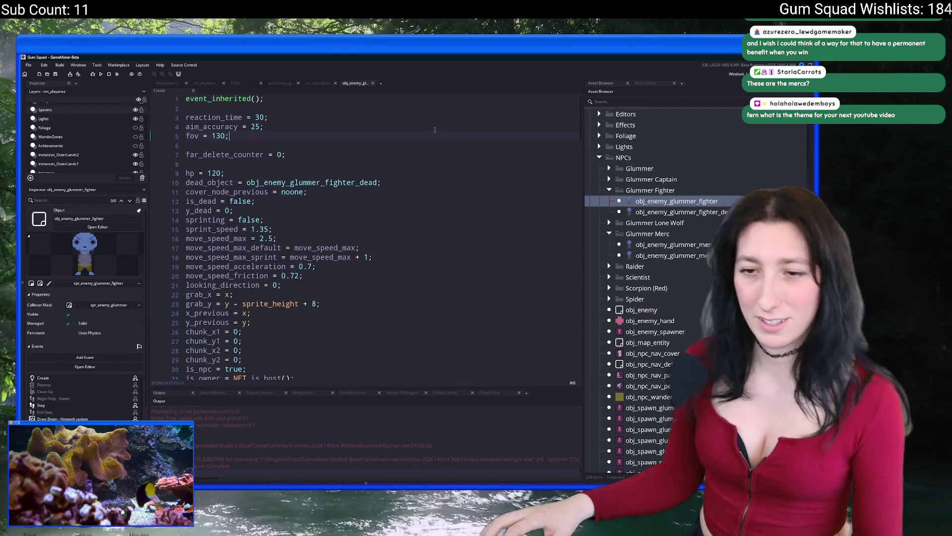
pyautogui.write('far')
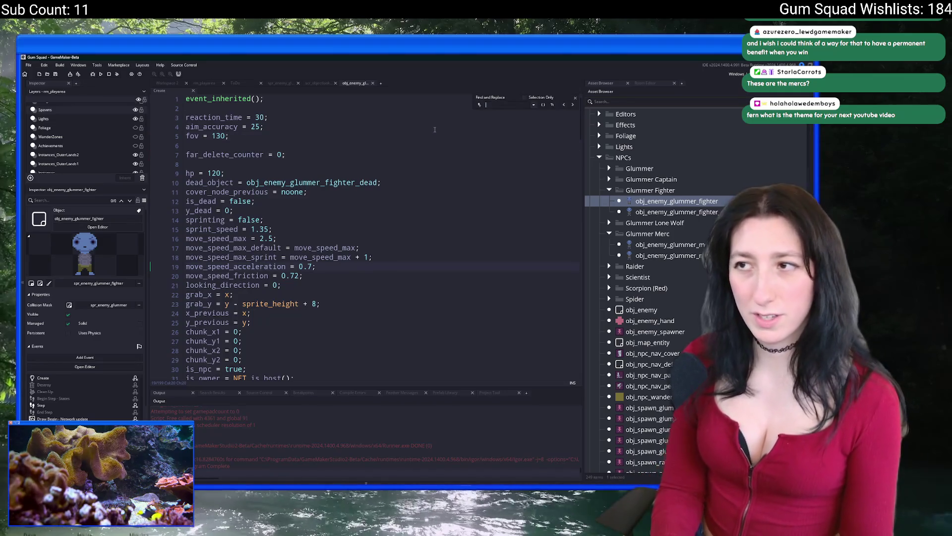
pyautogui.press('BackSpace')
pyautogui.press('BackSpace')
pyautogui.press('BackSpace')
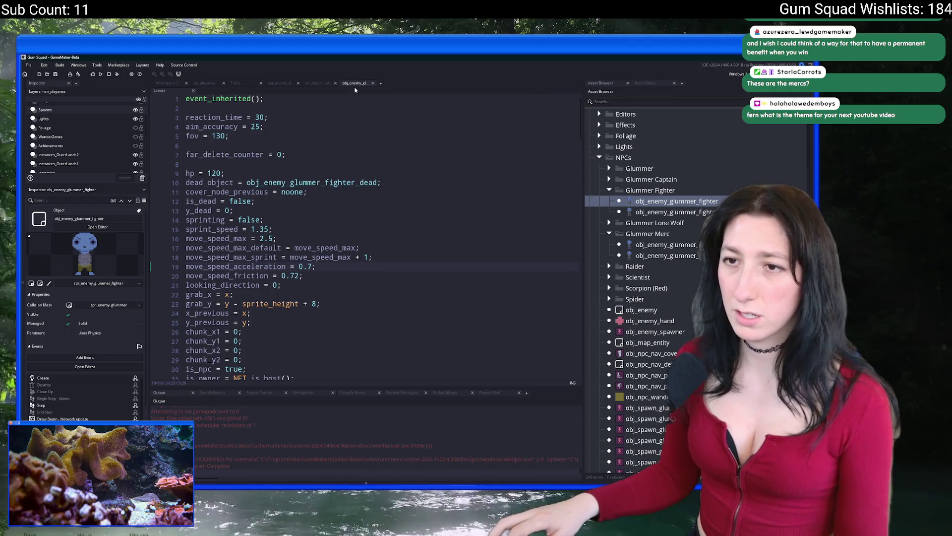
pyautogui.click(373, 83)
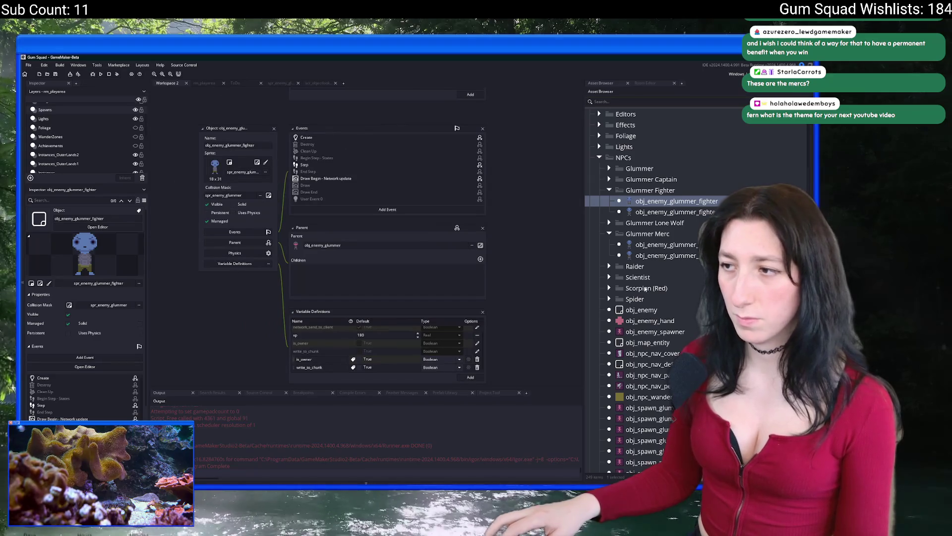
# Open obj_spawn_glummer_merc, then obj_spawn_glummer_fighter's Step event code.
pyautogui.scroll(-2, 683, 337)
pyautogui.scroll(-3, 682, 338)
pyautogui.press('Up')
pyautogui.press('Up')
pyautogui.press('Up')
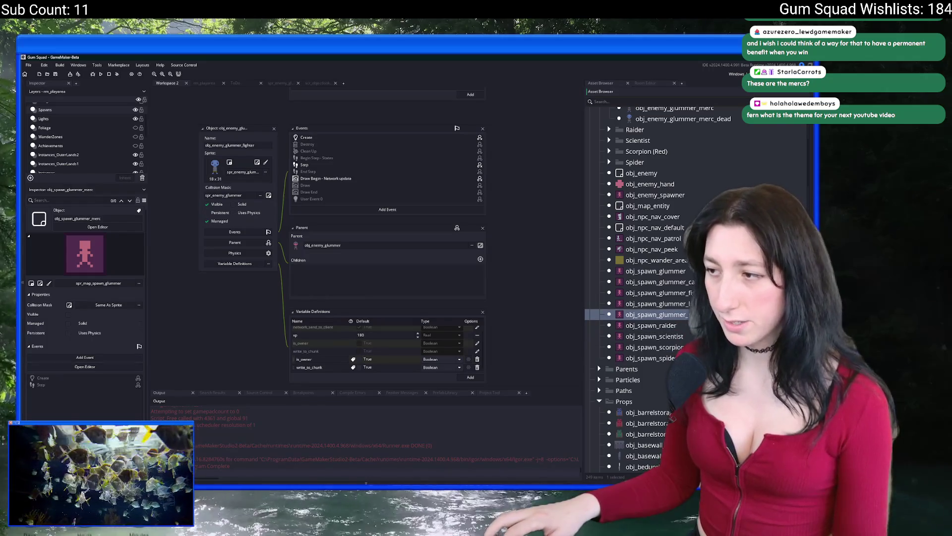
pyautogui.click(687, 285)
pyautogui.press('Down')
pyautogui.press('Down')
pyautogui.press('Down')
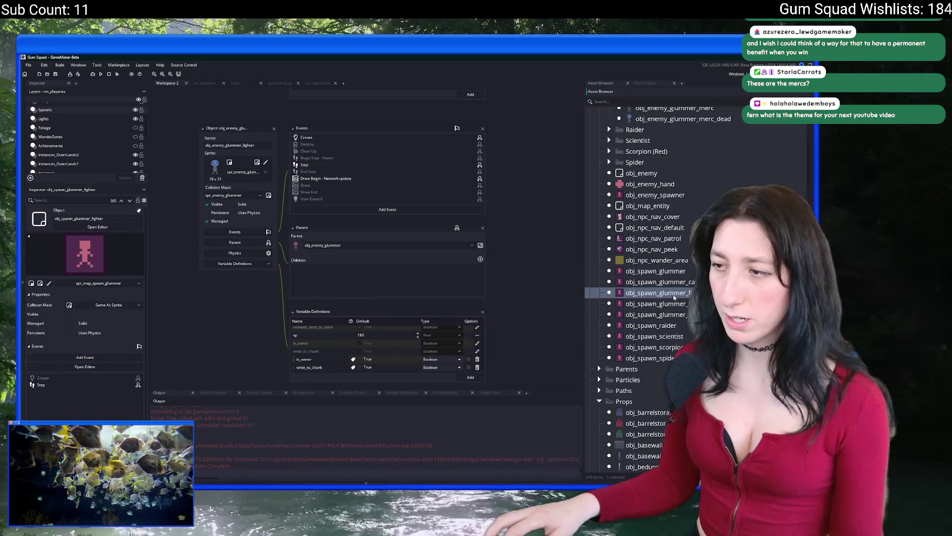
pyautogui.doubleClick(662, 314)
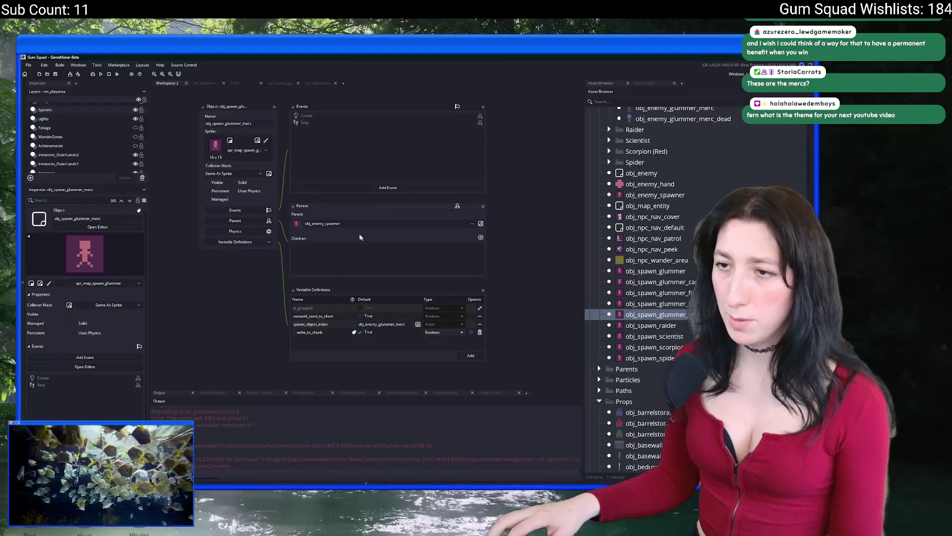
pyautogui.click(662, 295)
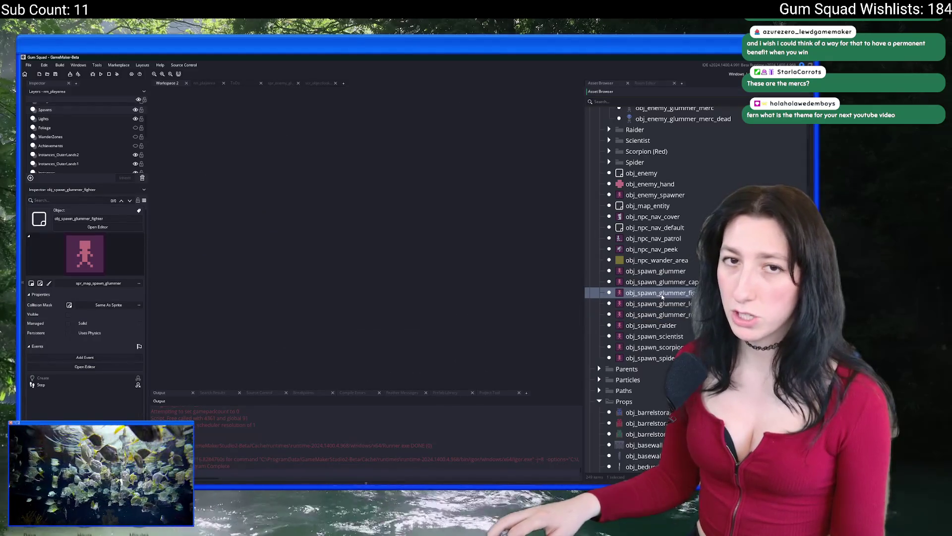
pyautogui.doubleClick(329, 124)
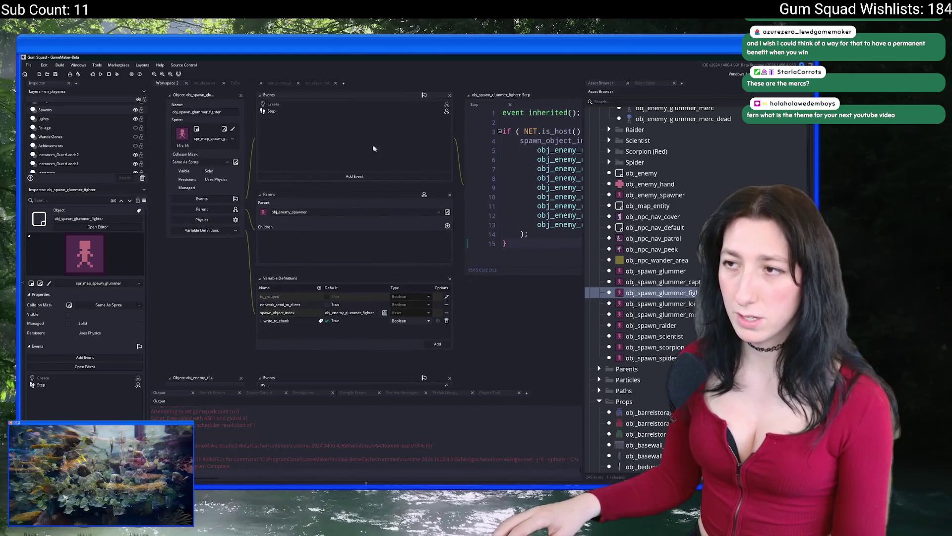
# Delete the Step event from the glummer fighter spawner and confirm the deletion.
pyautogui.rightClick(317, 111)
pyautogui.click(338, 164)
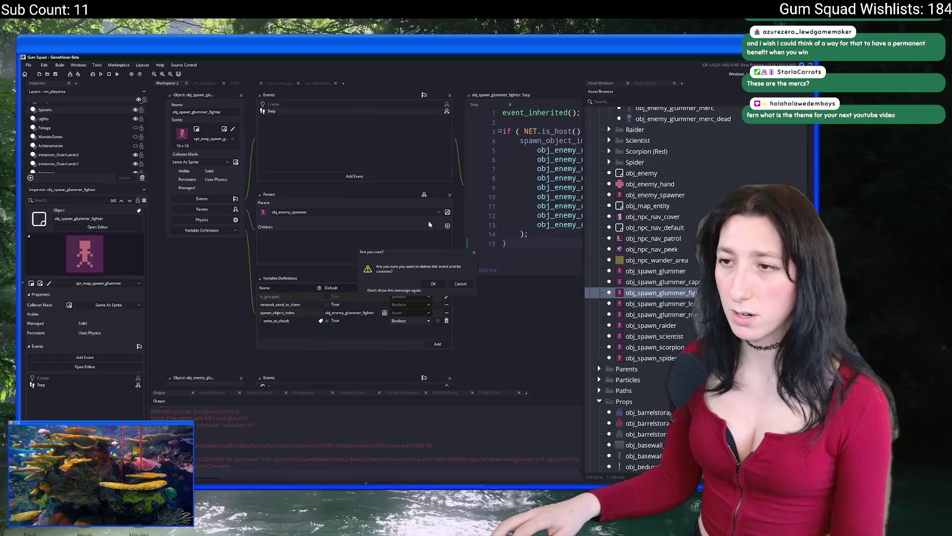
pyautogui.click(432, 283)
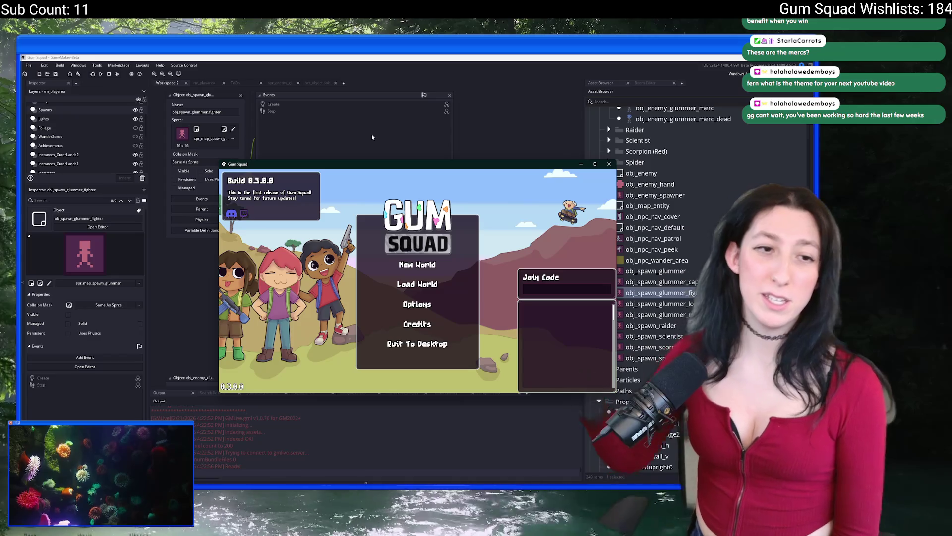
# Maximize the game window and host a new world with New World > Create Lobby.
pyautogui.doubleClick(487, 165)
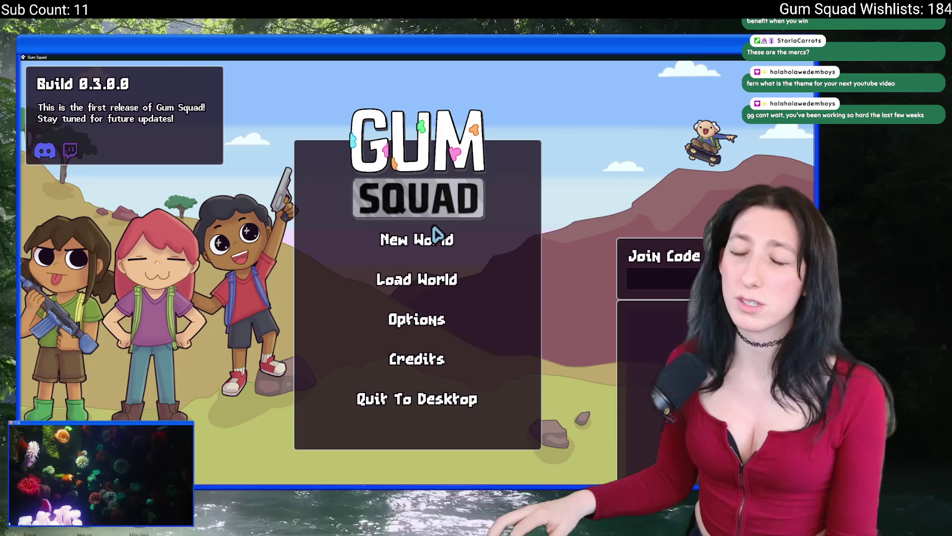
pyautogui.click(437, 237)
pyautogui.click(414, 370)
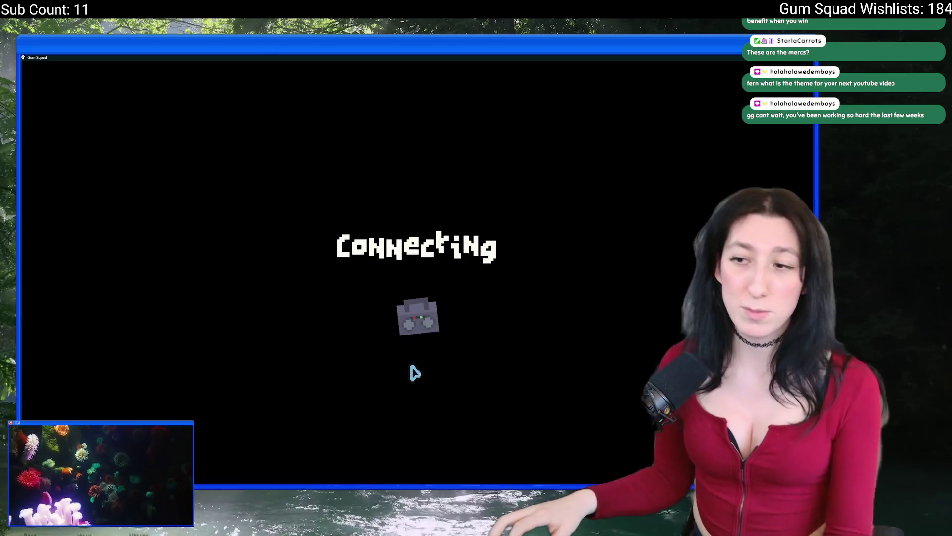
# Open and close the inventory, then walk the character up and right along the barrier.
pyautogui.press('Tab')
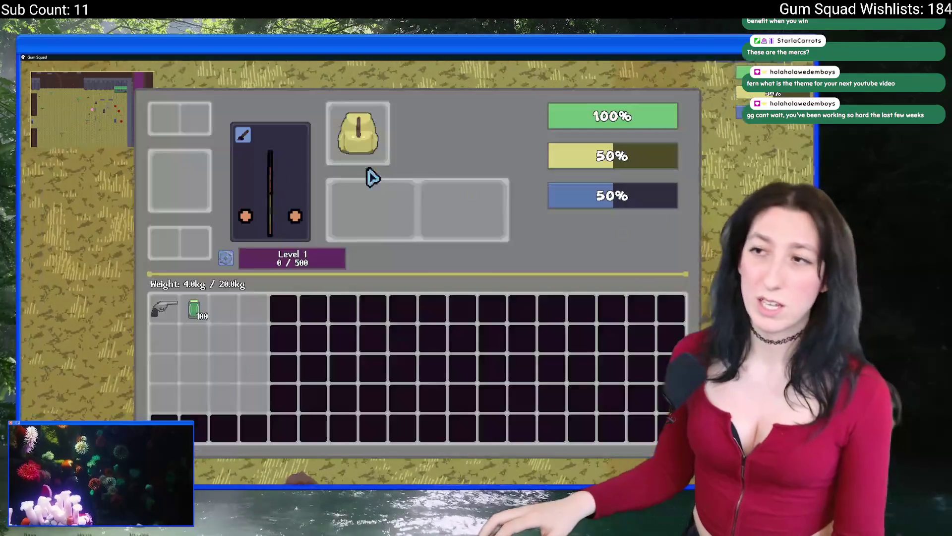
pyautogui.press('Tab')
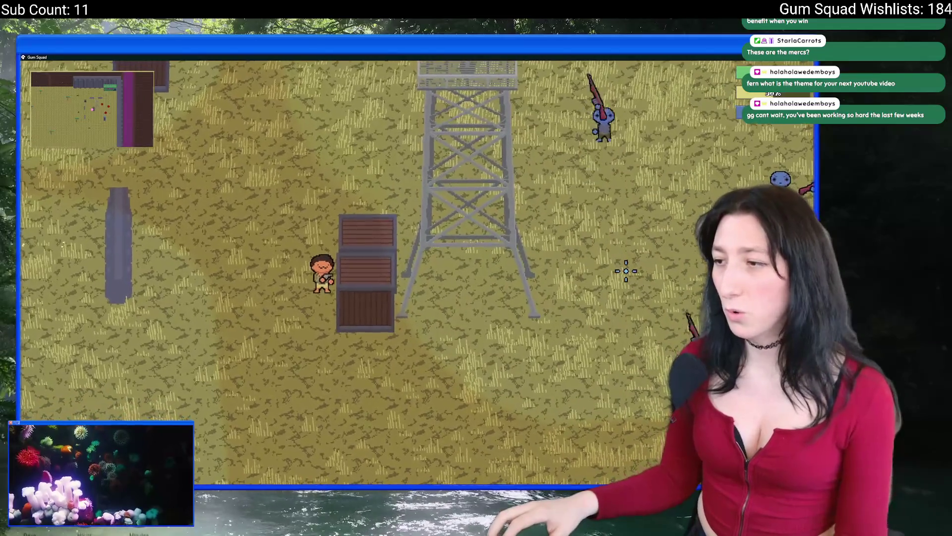
pyautogui.press('w')
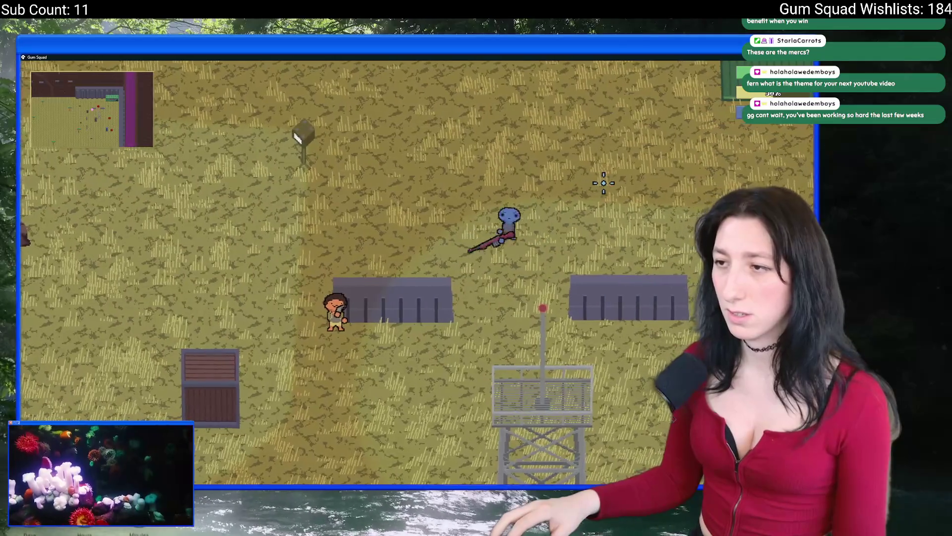
pyautogui.press('d')
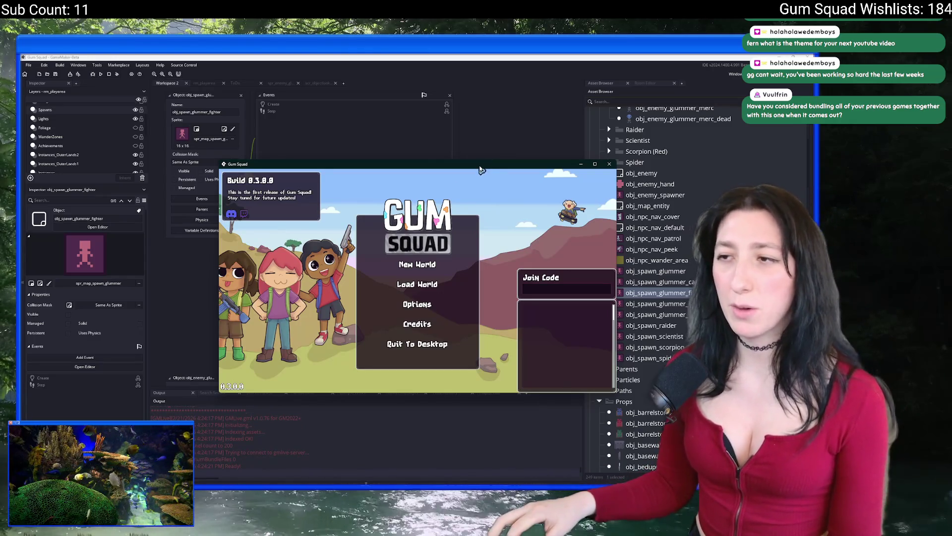
# Host a new world lobby in the enlarged game window and equip the gun from the inventory.
pyautogui.doubleClick(480, 164)
pyautogui.click(439, 253)
pyautogui.click(425, 368)
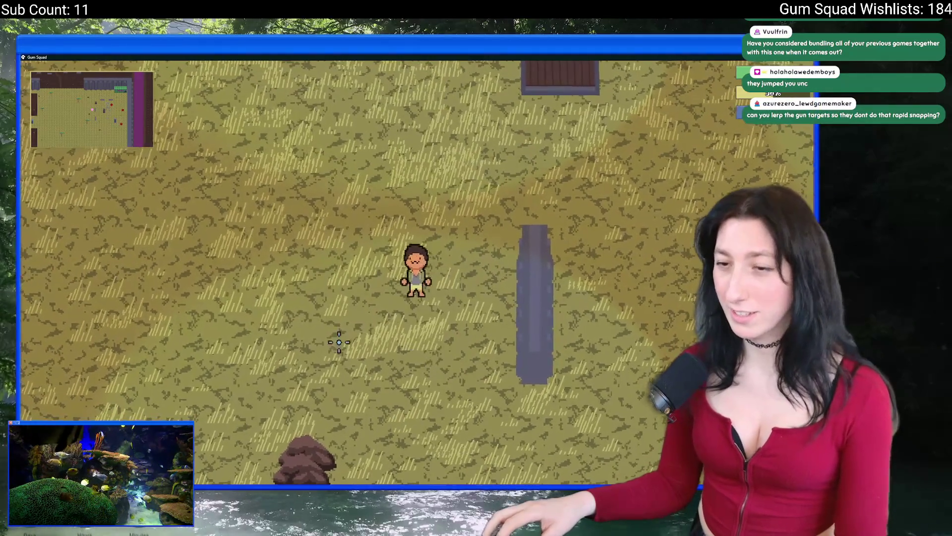
pyautogui.press('Tab')
pyautogui.click(200, 323)
pyautogui.press('Tab')
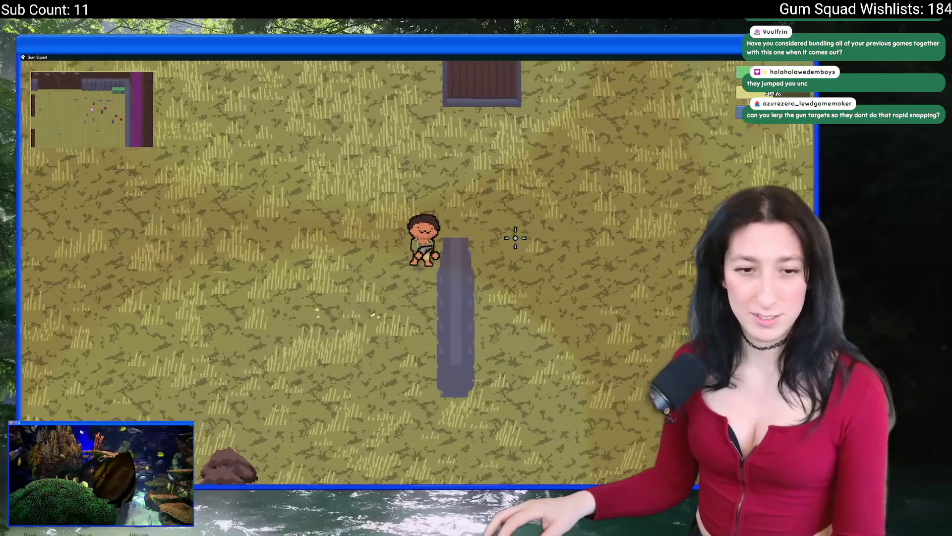
# Walk around the crate, tower and Gum Corp building, then loot the defeated enemy's storage.
pyautogui.press('w')
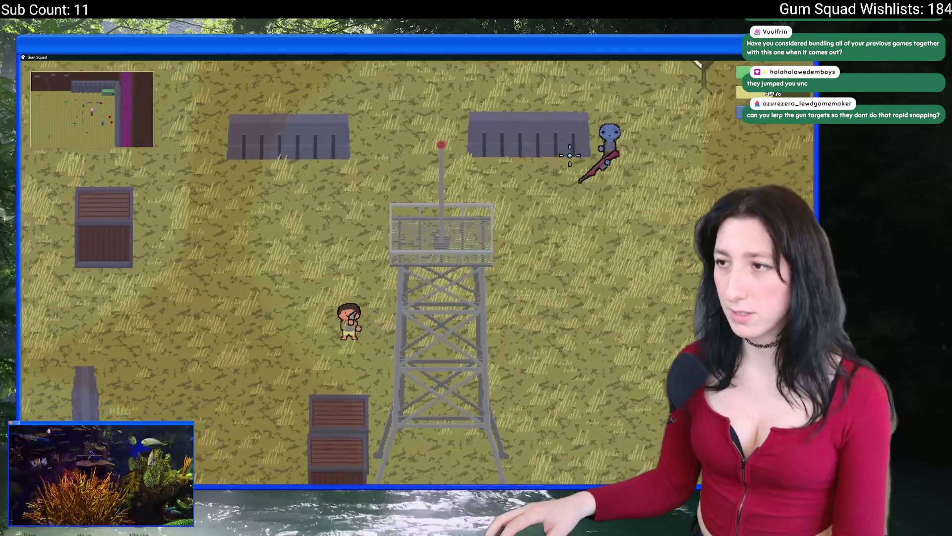
pyautogui.press('a')
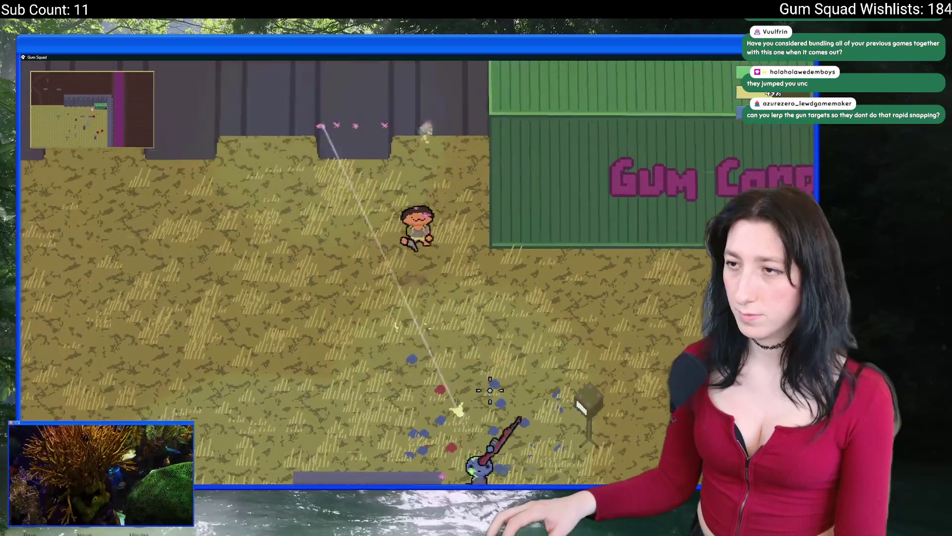
pyautogui.press('d')
pyautogui.press('s')
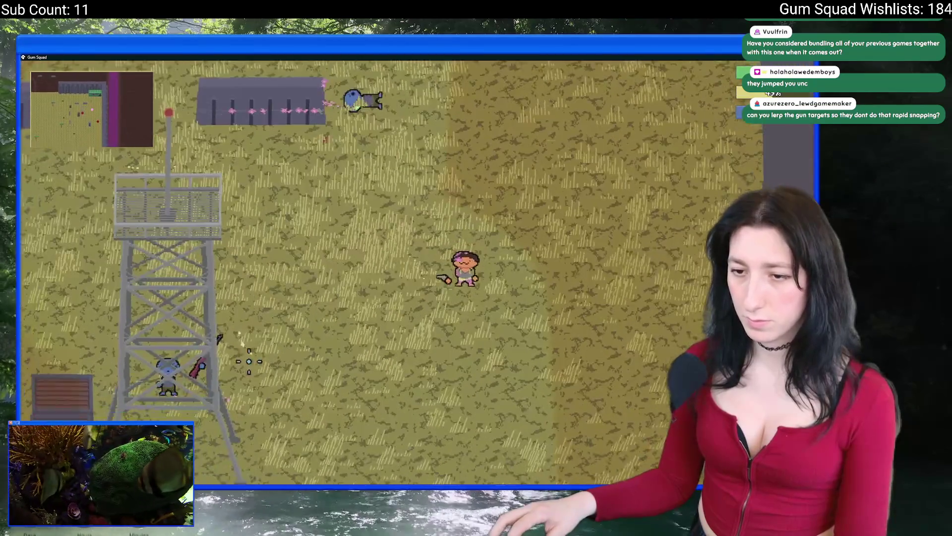
pyautogui.press('s')
pyautogui.press('a')
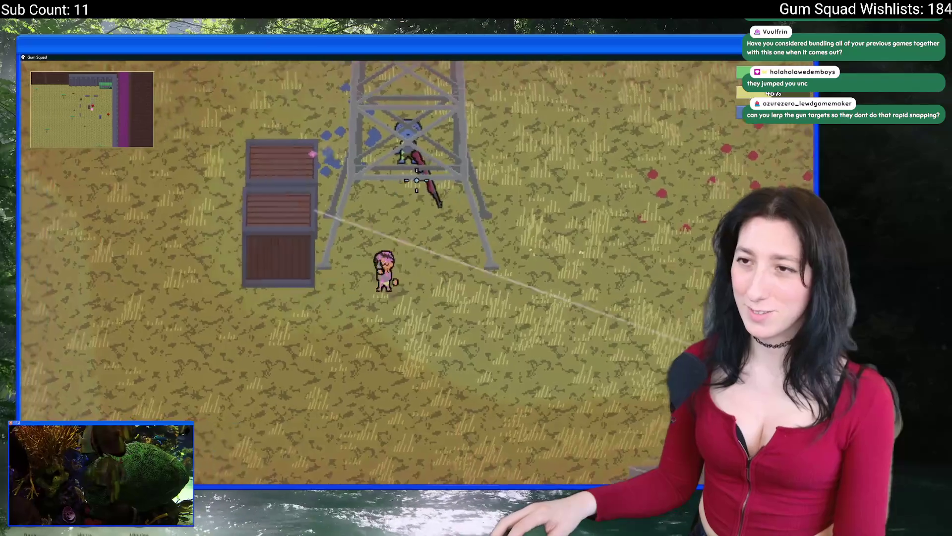
pyautogui.press('s')
pyautogui.press('d')
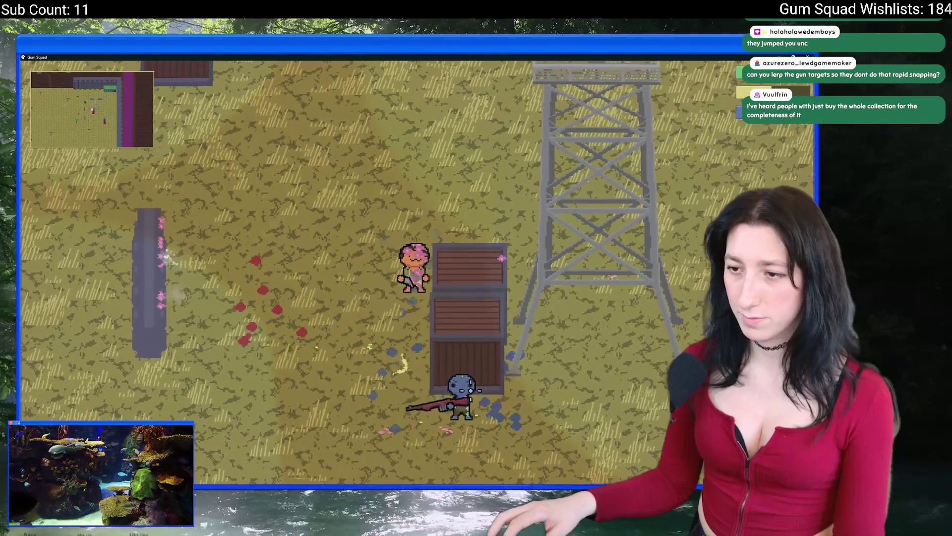
pyautogui.press('w')
pyautogui.press('a')
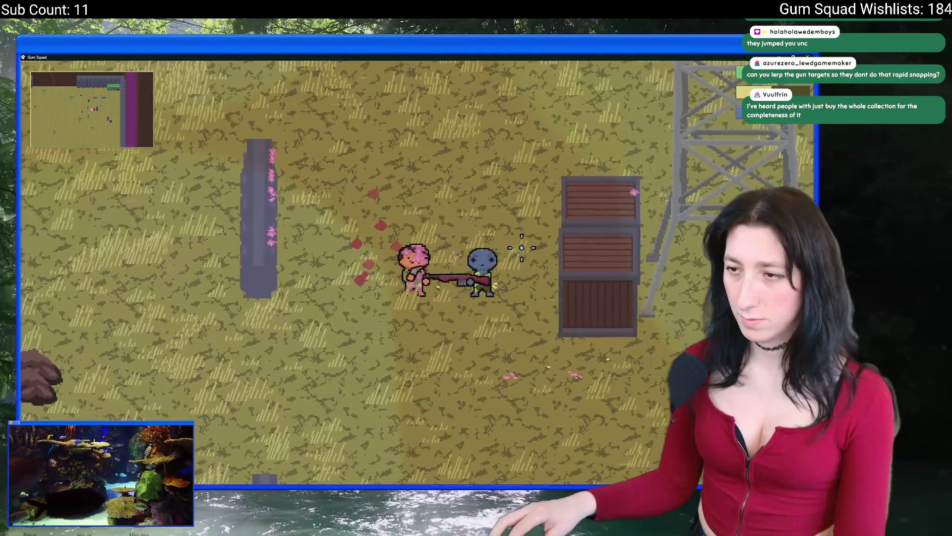
pyautogui.press('e')
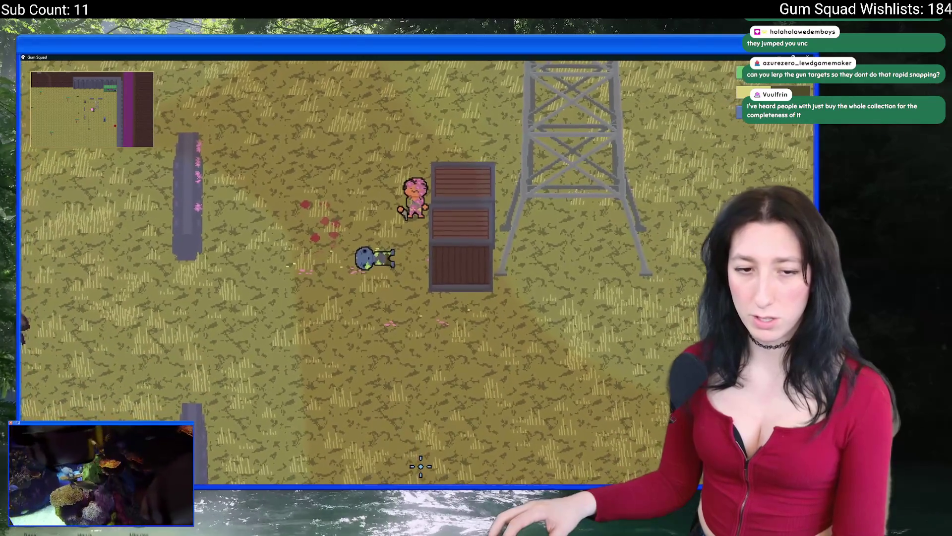
# Walk down toward the rocks and across the field to the tree, checking the inventory, and fire left.
pyautogui.press('s')
pyautogui.press('a')
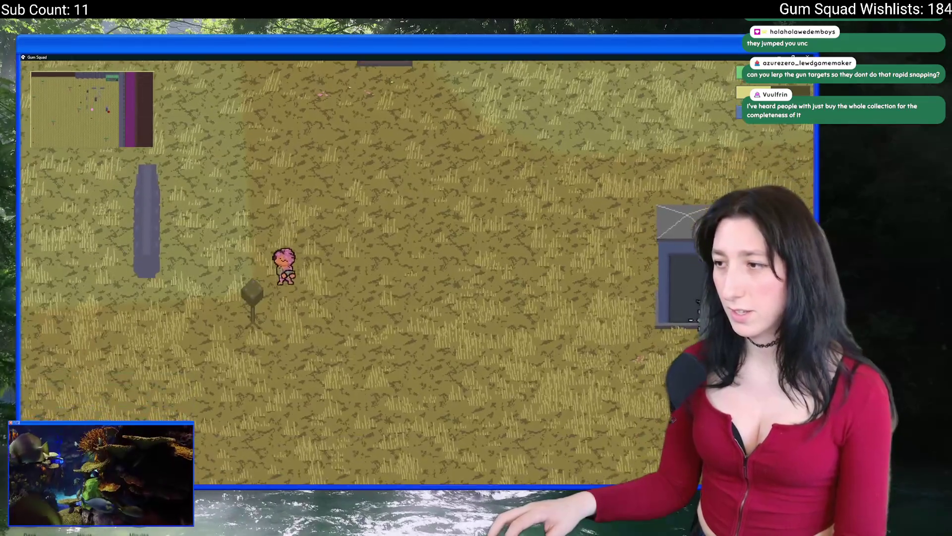
pyautogui.press('s')
pyautogui.press('d')
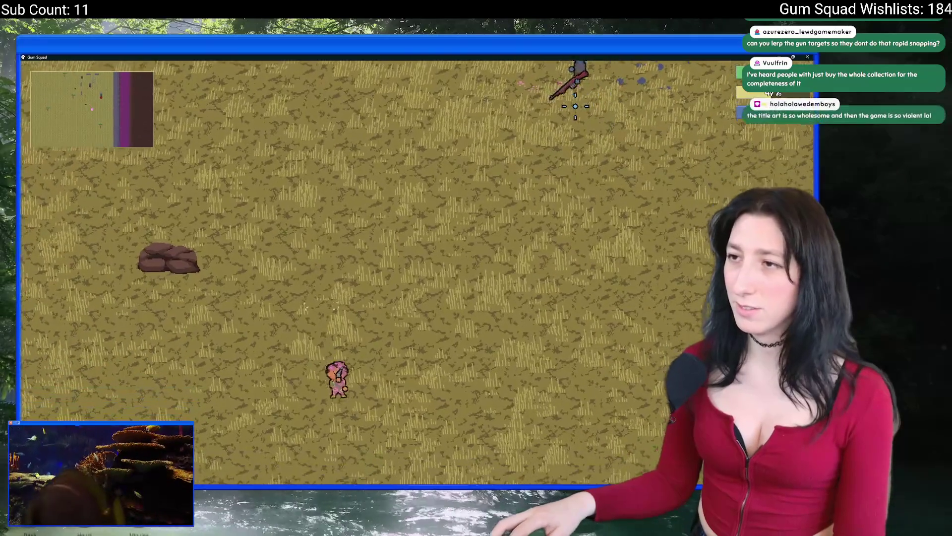
pyautogui.press('w')
pyautogui.press('d')
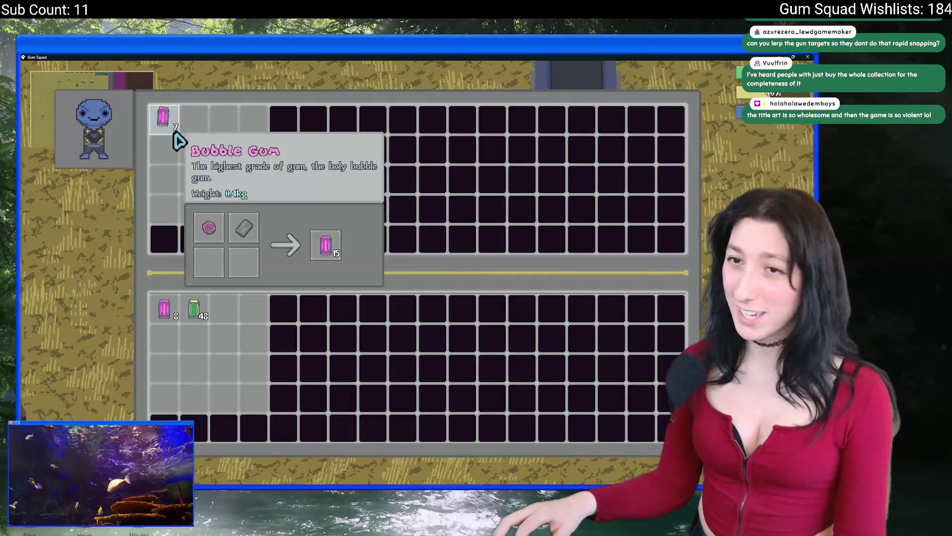
pyautogui.press('w')
pyautogui.press('a')
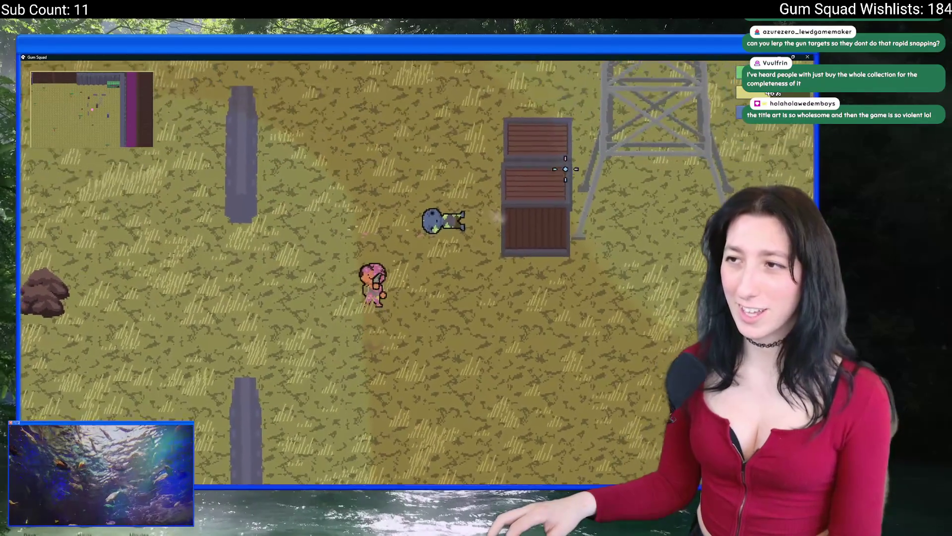
pyautogui.press('a')
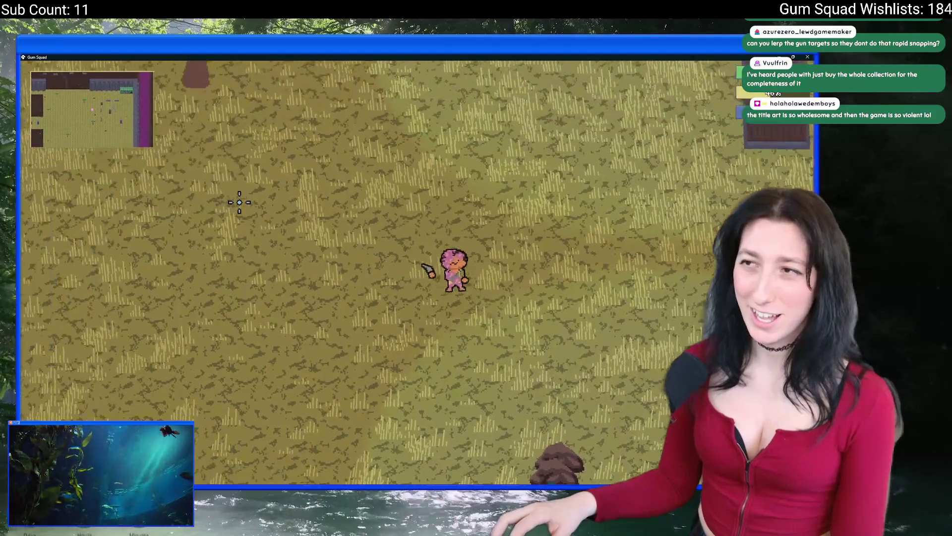
pyautogui.press('w')
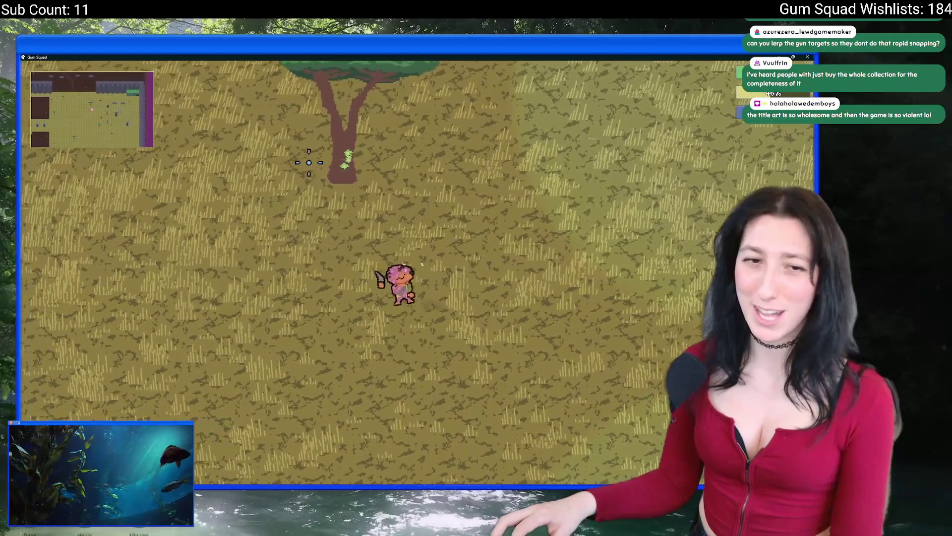
pyautogui.press('a')
pyautogui.press('s')
pyautogui.press('i')
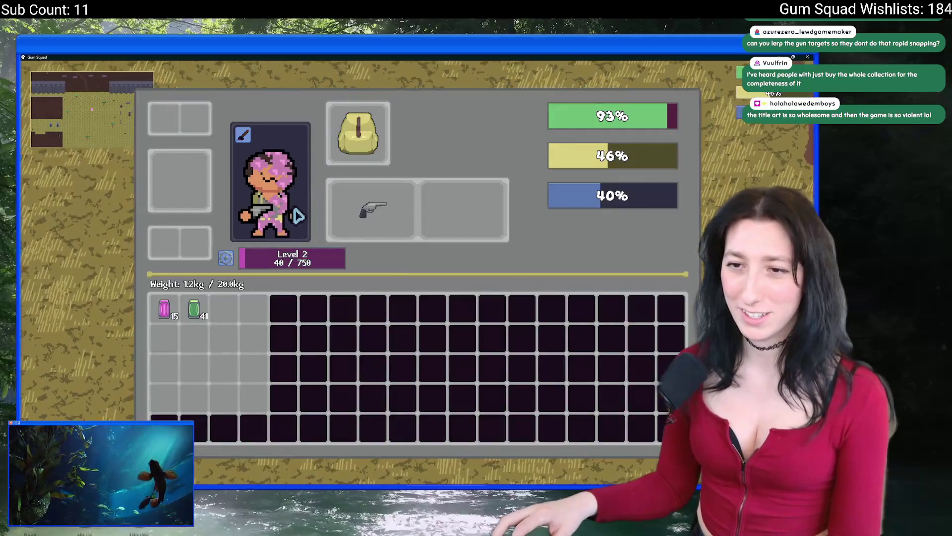
pyautogui.press('i')
pyautogui.press('a')
pyautogui.press('s')
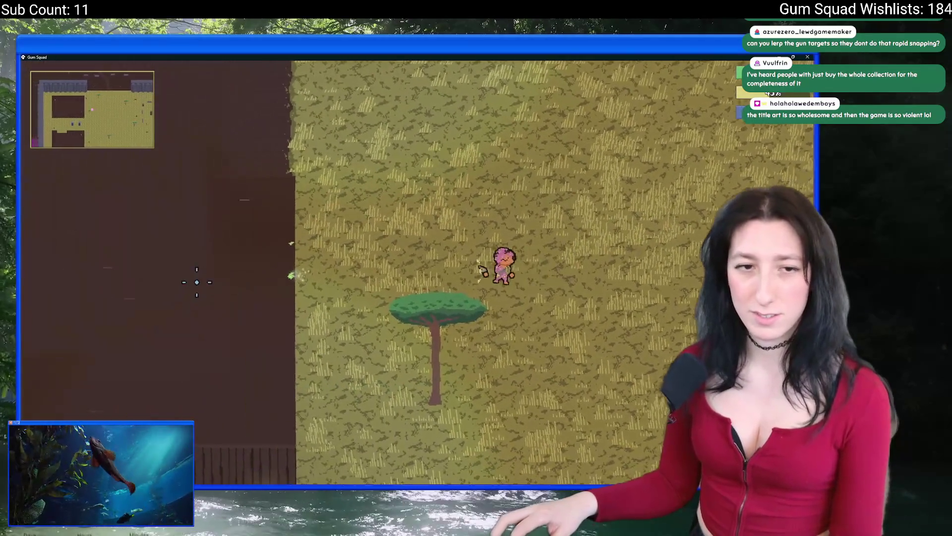
pyautogui.press('a')
pyautogui.press('w')
pyautogui.click(233, 250)
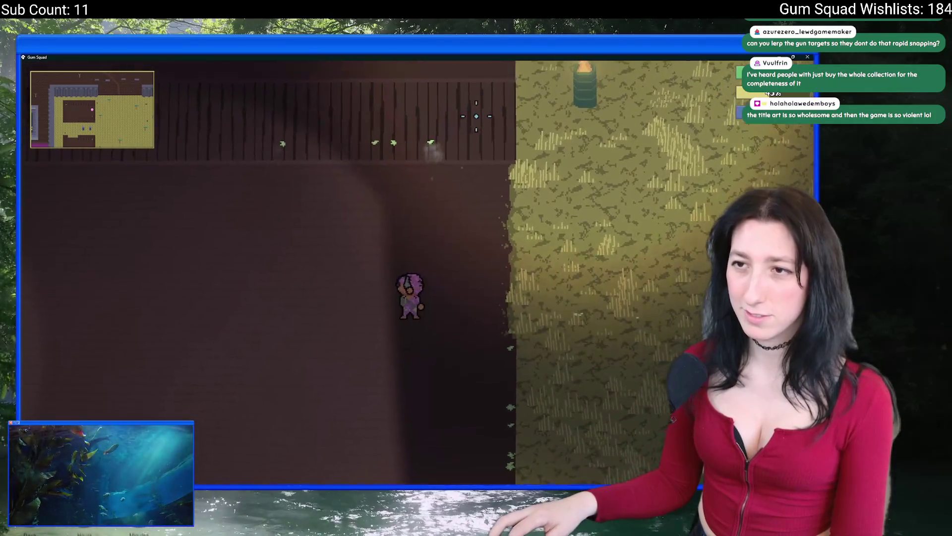
# Walk up to the barrel and shoot it, roam past the tree toward the rock, then close the game.
pyautogui.press('d')
pyautogui.press('w')
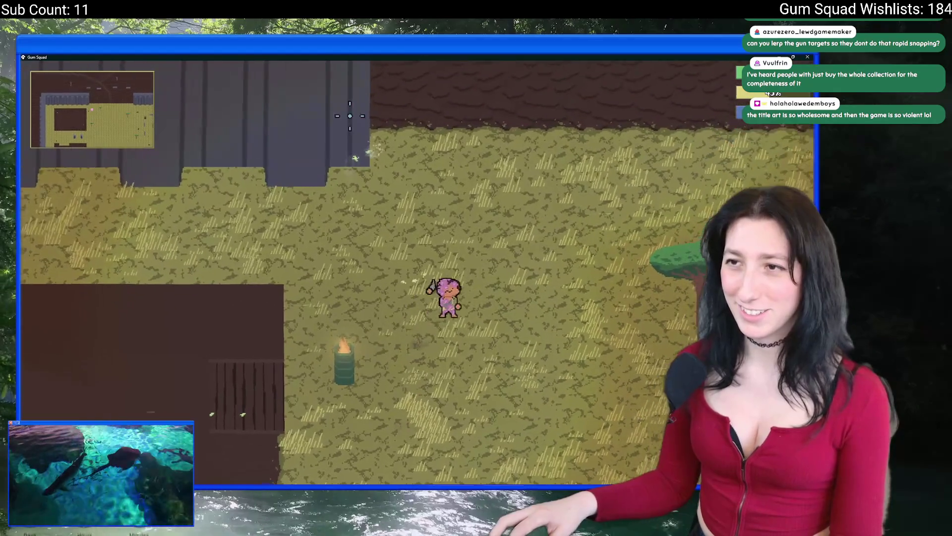
pyautogui.press('w')
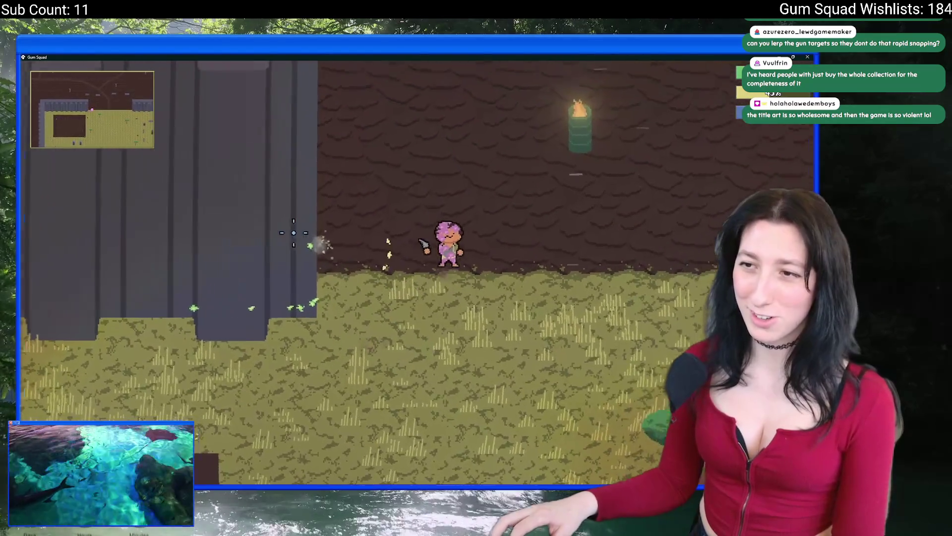
pyautogui.press('d')
pyautogui.press('w')
pyautogui.click(381, 233)
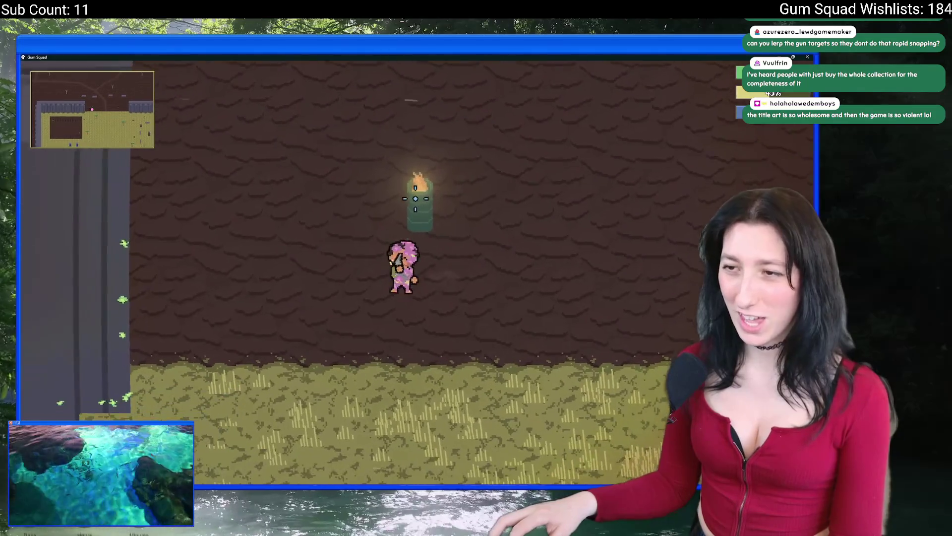
pyautogui.press('s')
pyautogui.press('a')
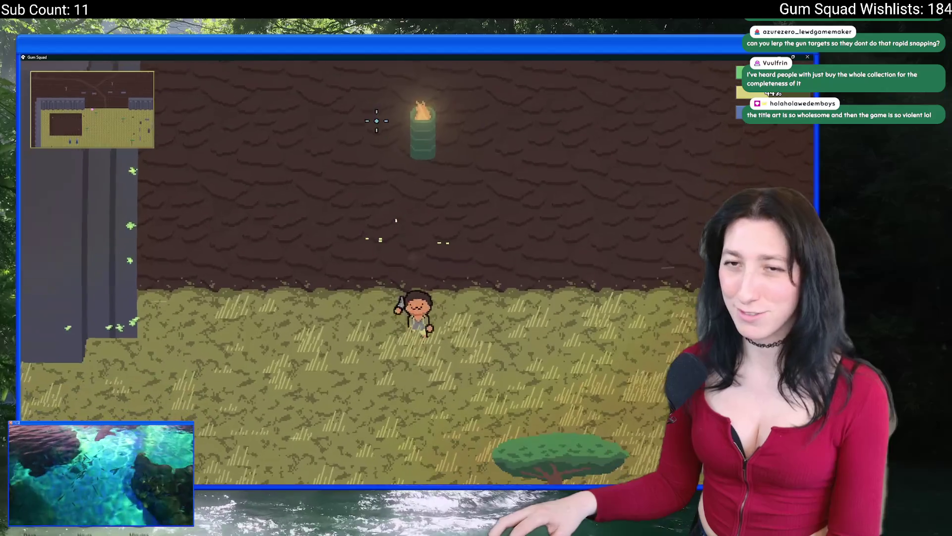
pyautogui.press('d')
pyautogui.press('s')
pyautogui.press('w')
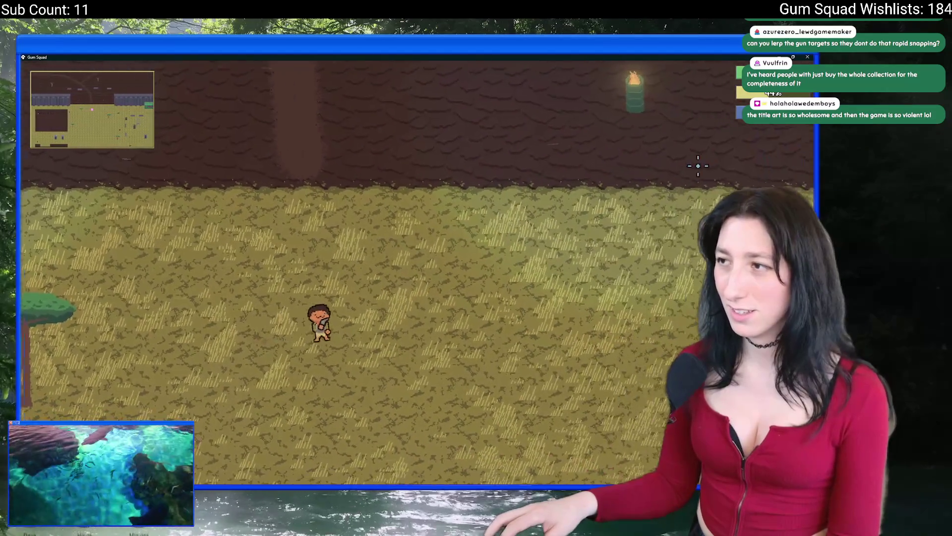
pyautogui.press('s')
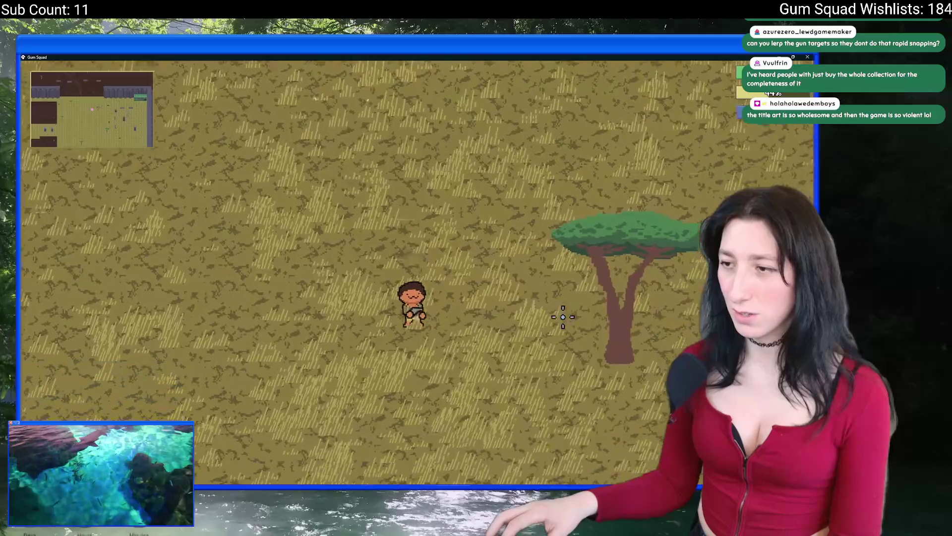
pyautogui.press('s')
pyautogui.press('d')
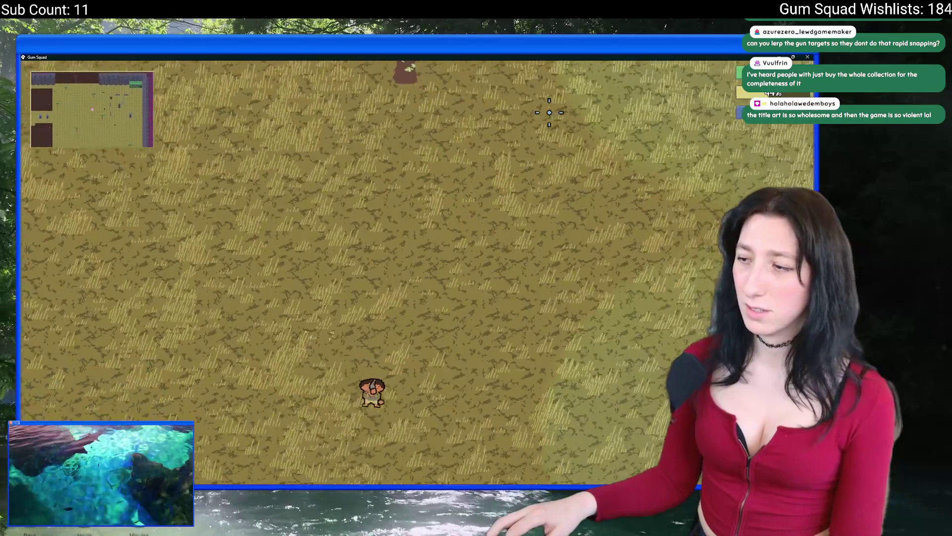
pyautogui.press('a')
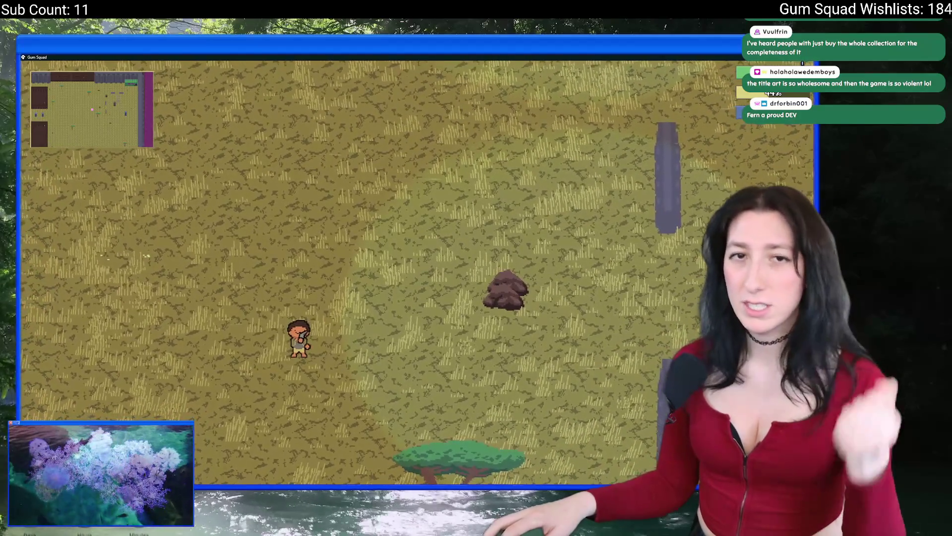
pyautogui.hotkey('alt', 'F4')
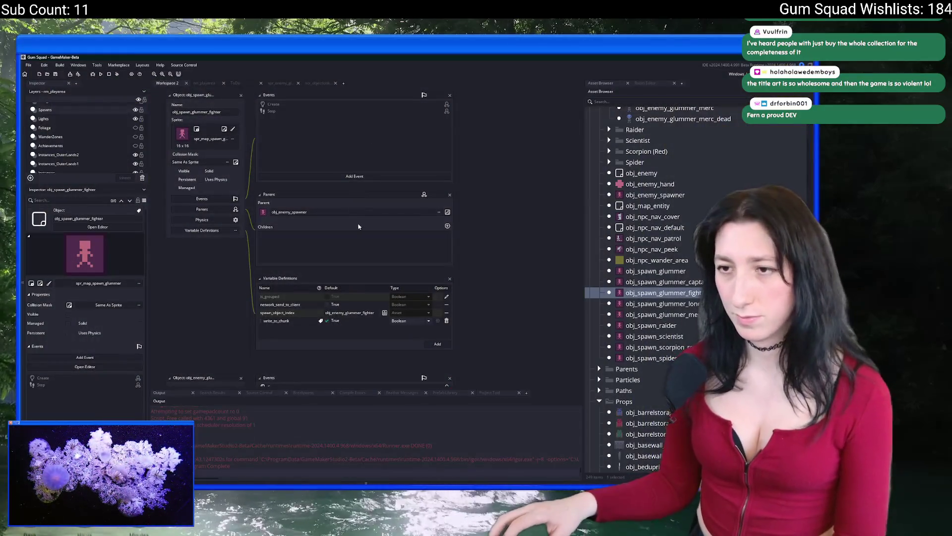
# Commit all 39 changed files to main as 'New object and enemy' and push to origin.
pyautogui.click(211, 85)
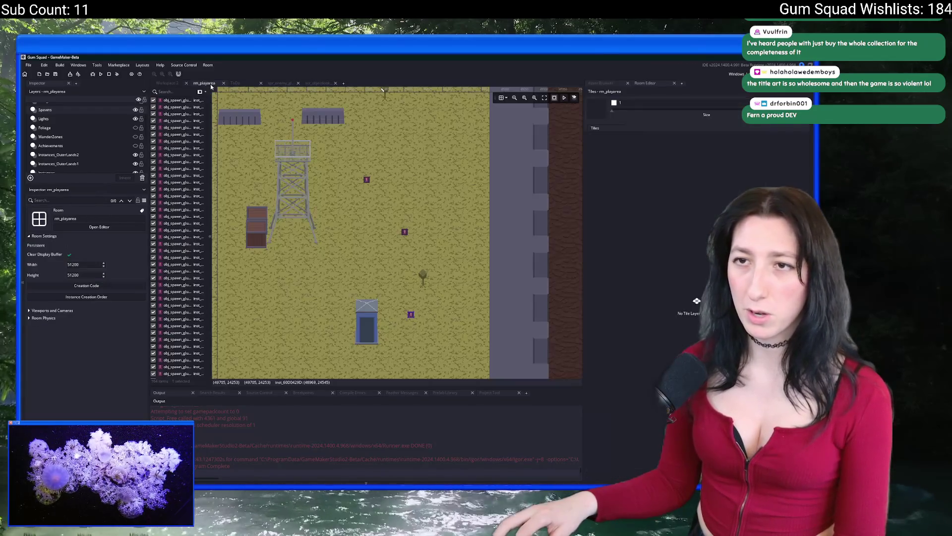
pyautogui.hotkey('alt', 'Tab')
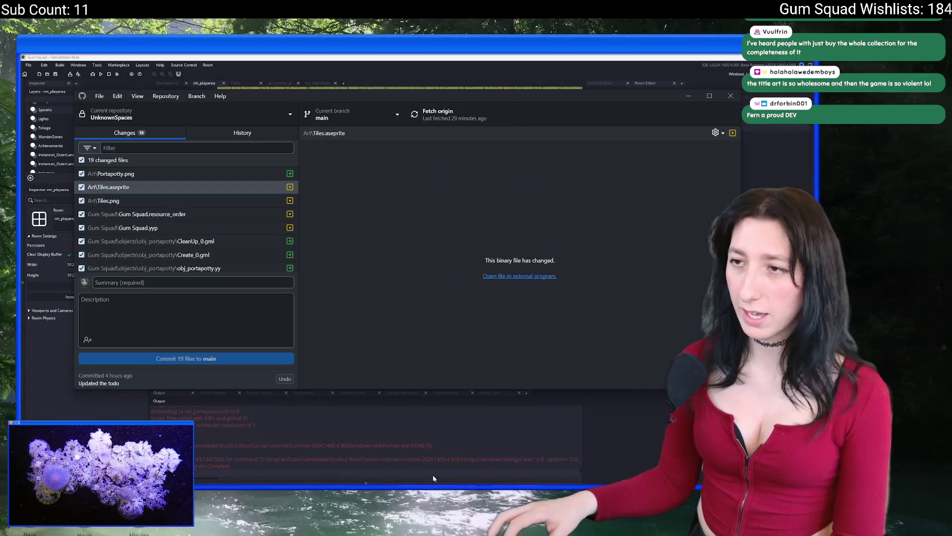
pyautogui.write('New object and enemy')
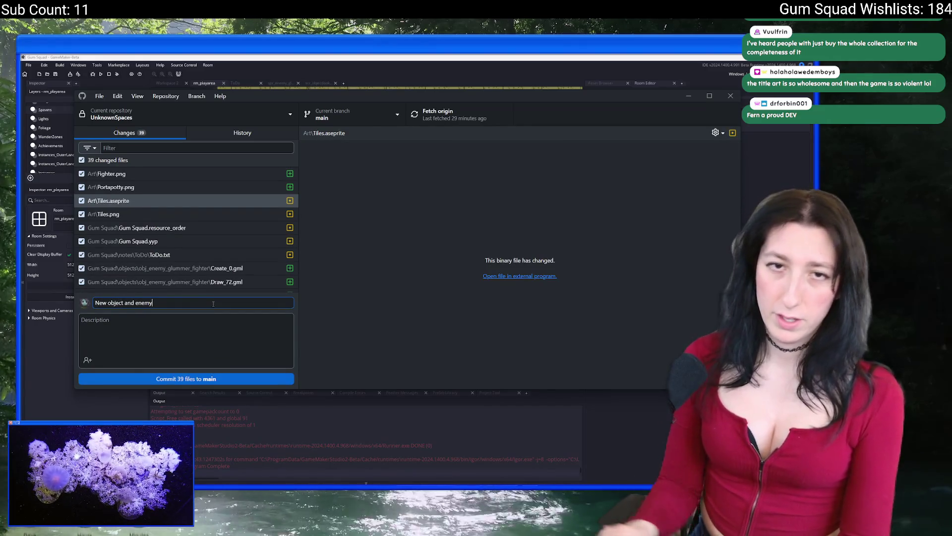
pyautogui.click(206, 379)
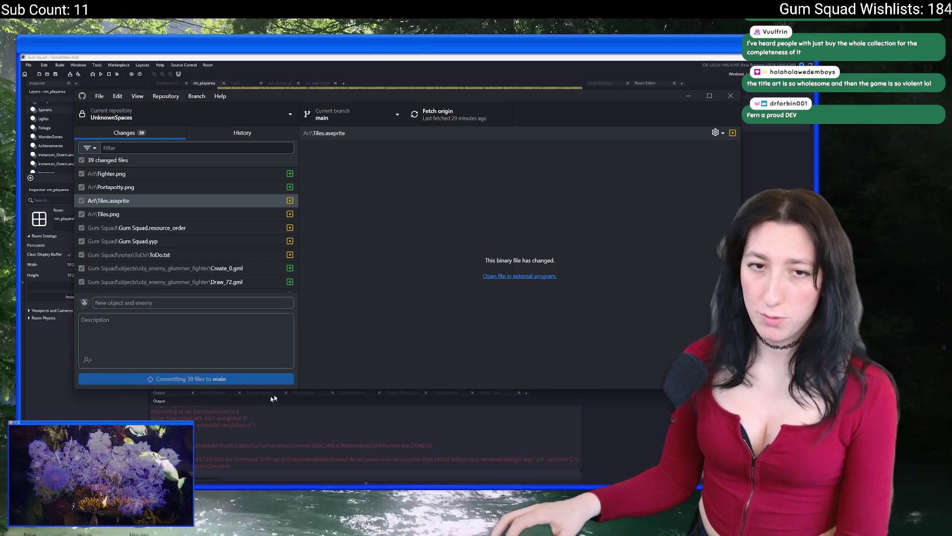
pyautogui.click(480, 111)
pyautogui.hotkey('alt', 'Tab')
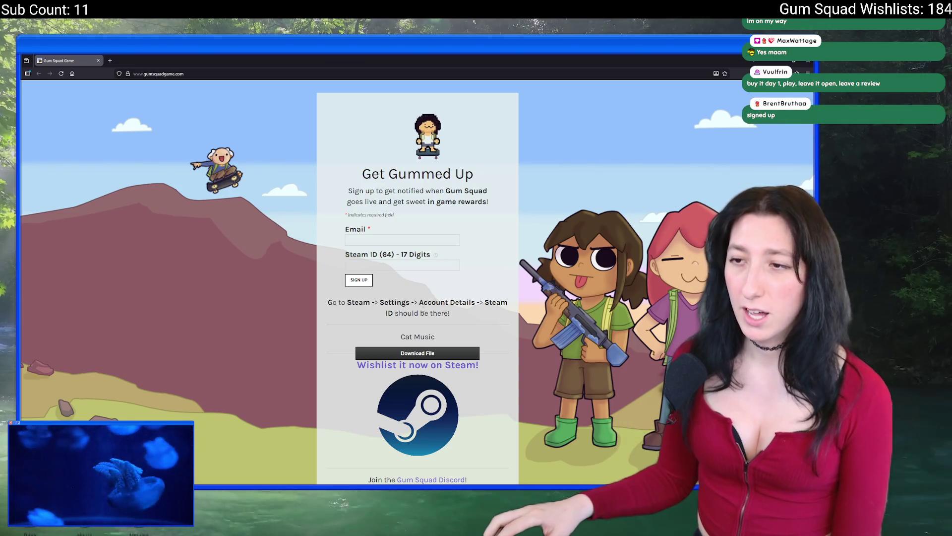
# Scroll the gumsquadgame.com sign-up page down and back up, then return to the rm_playarea room editor.
pyautogui.scroll(-3, 304, 303)
pyautogui.scroll(5, 304, 303)
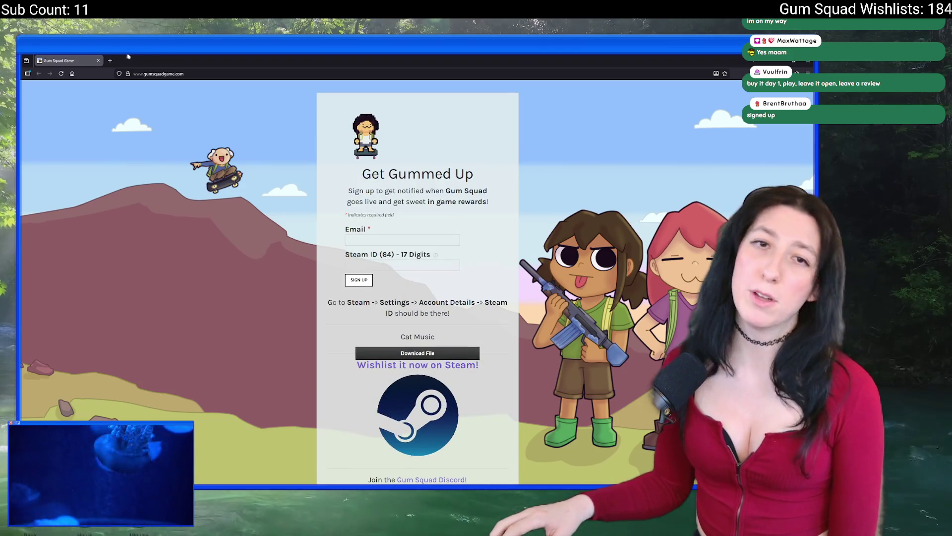
pyautogui.hotkey('alt', 'Tab')
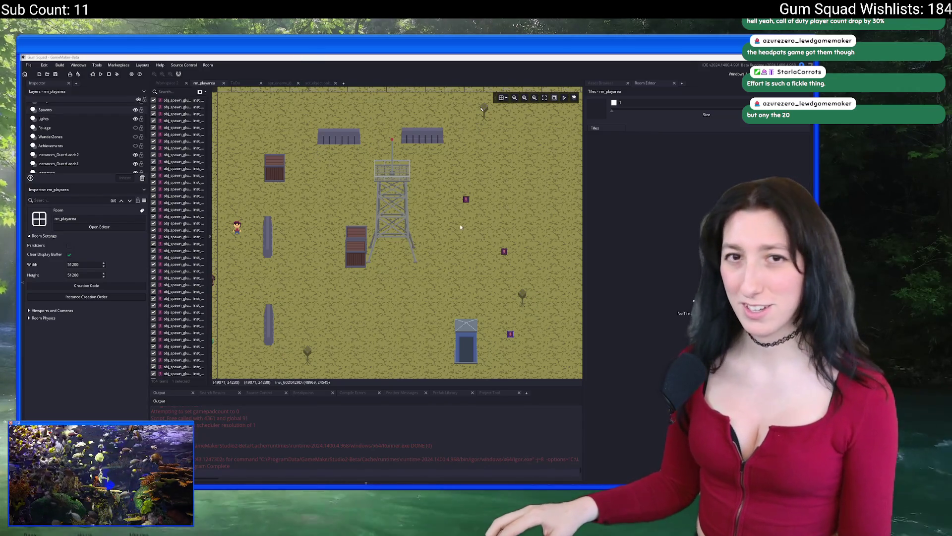
# Zoom out of rm_playarea, open the Asset Browser, and begin filtering for rock assets.
pyautogui.scroll(-2, 461, 227)
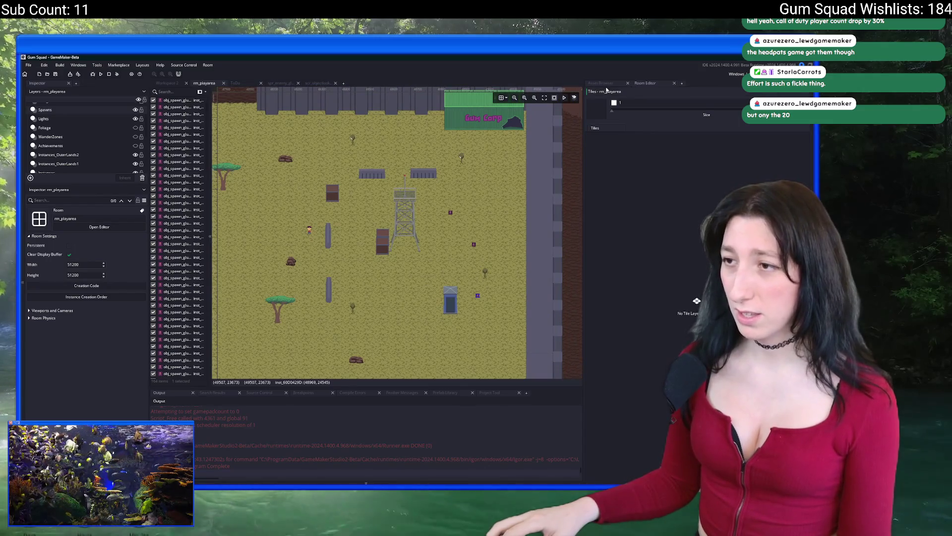
pyautogui.click(605, 85)
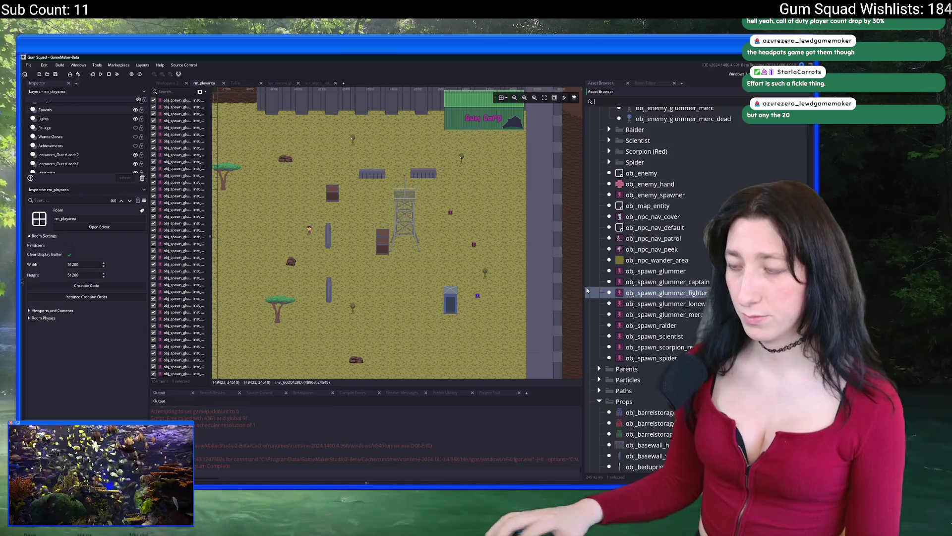
pyautogui.write('rock')
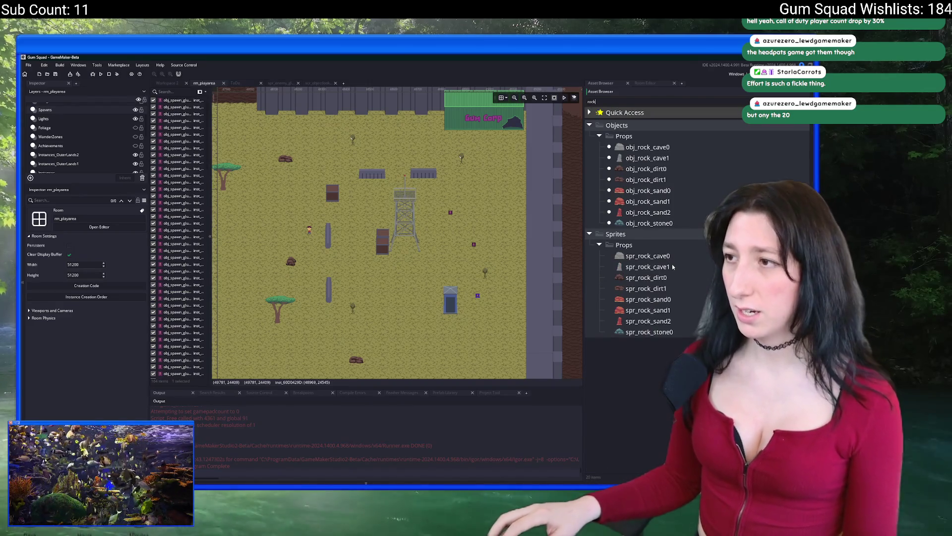
# Inspect spr_rock_dirt0 and obj_rock_dirt1, select the Instances_OuterLands2 layer, and pan across the play area.
pyautogui.click(641, 278)
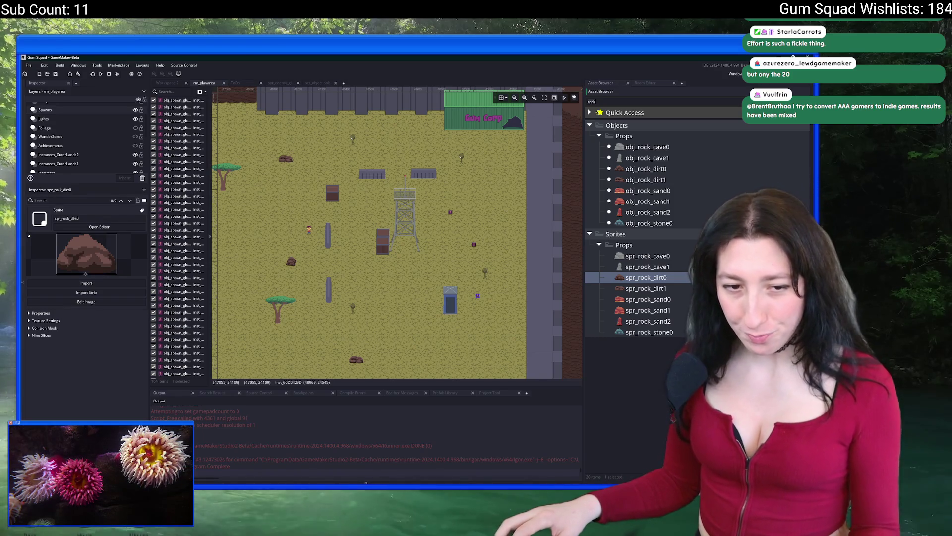
pyautogui.moveTo(400, 230); pyautogui.dragTo(442, 243)
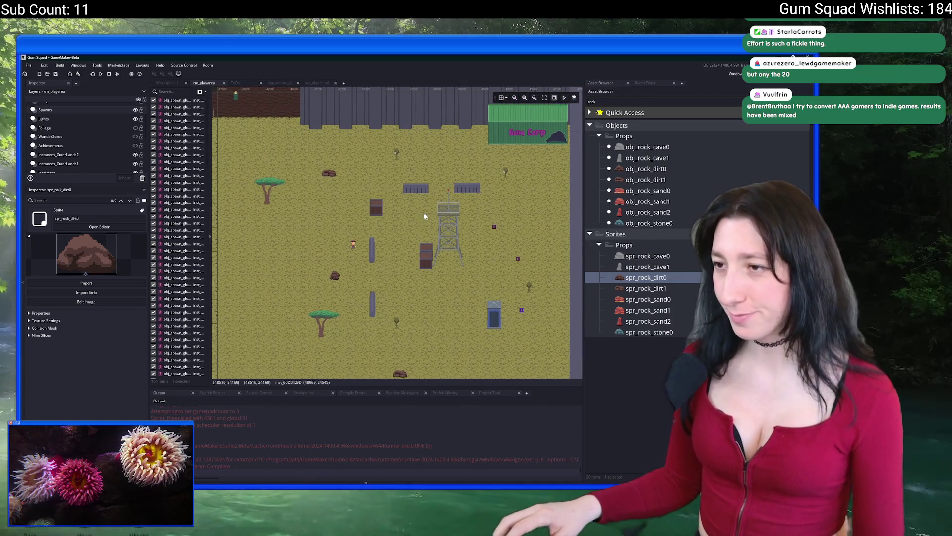
pyautogui.click(647, 190)
pyautogui.click(643, 181)
pyautogui.moveTo(341, 223); pyautogui.dragTo(393, 214)
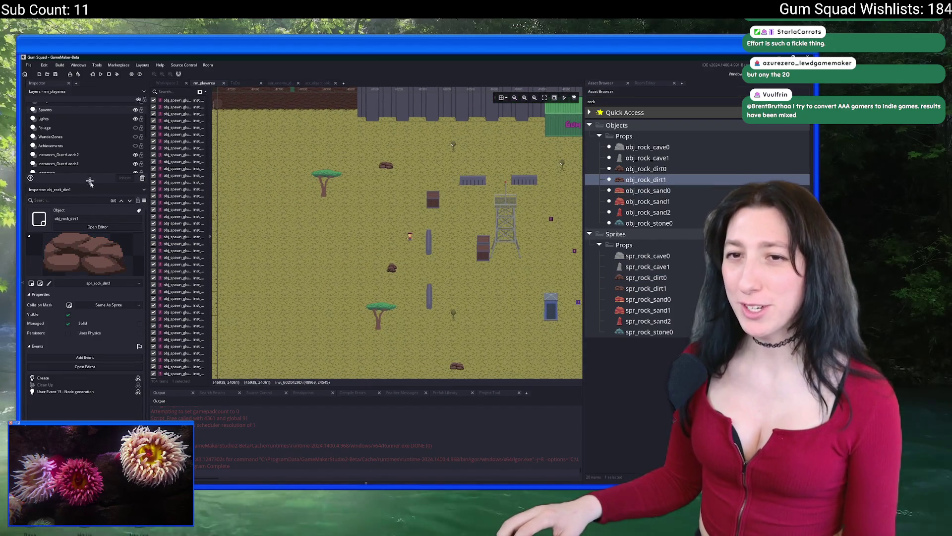
pyautogui.click(393, 214)
pyautogui.scroll(-2, 393, 213)
pyautogui.hscroll(5, 378, 215)
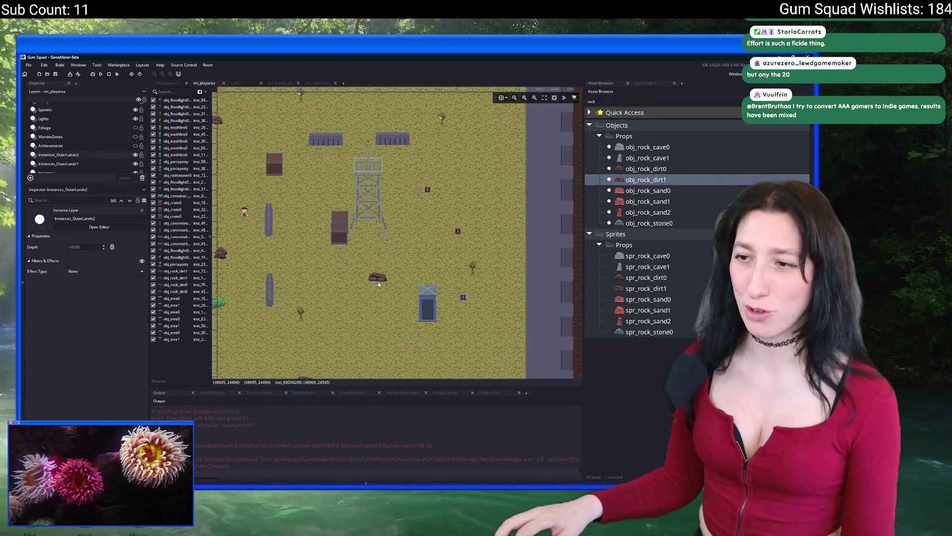
pyautogui.scroll(-2, 382, 280)
pyautogui.hscroll(-2, 389, 267)
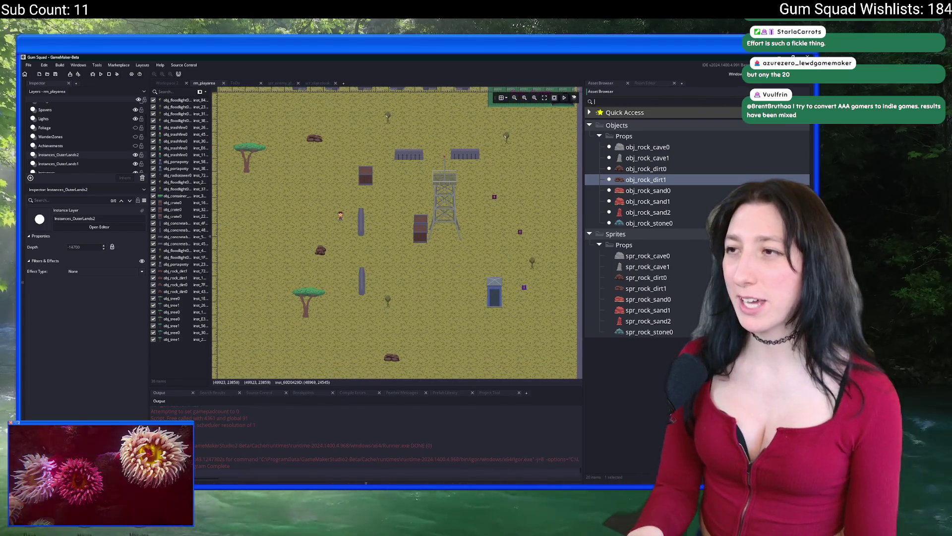
# Clear the rock filter, inspect obj_crate0 and obj_basewall_v, and try placing a vertical base wall.
pyautogui.hotkey('ctrl', 'a')
pyautogui.press('BackSpace')
pyautogui.scroll(5, 658, 258)
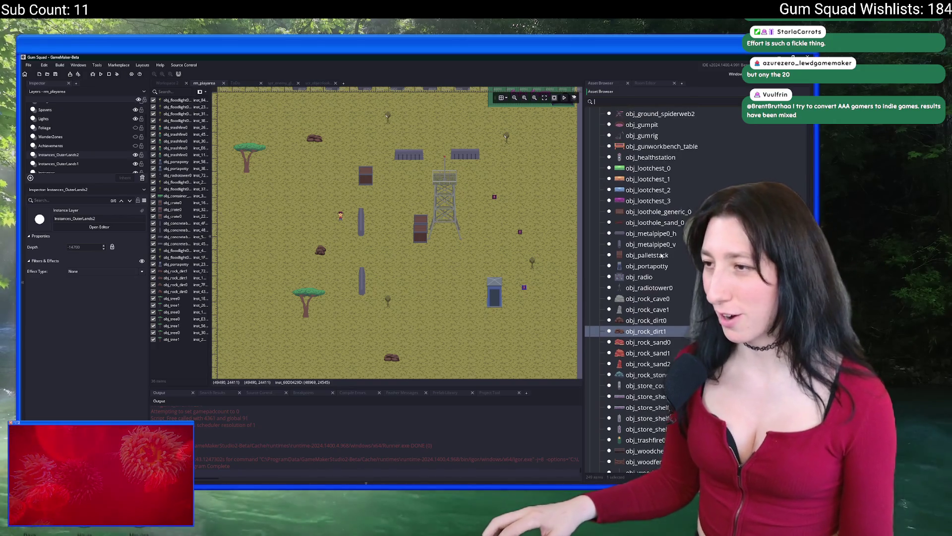
pyautogui.scroll(3, 669, 267)
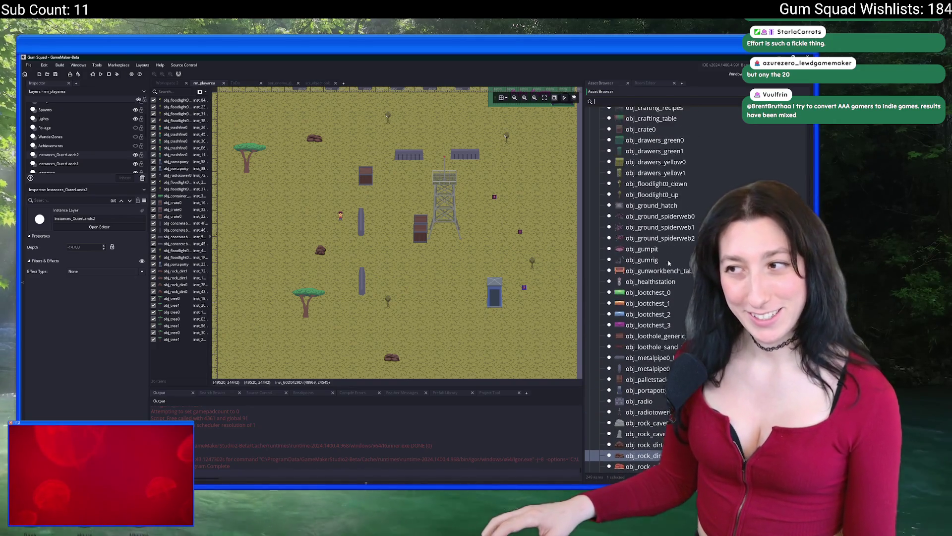
pyautogui.click(660, 235)
pyautogui.click(657, 224)
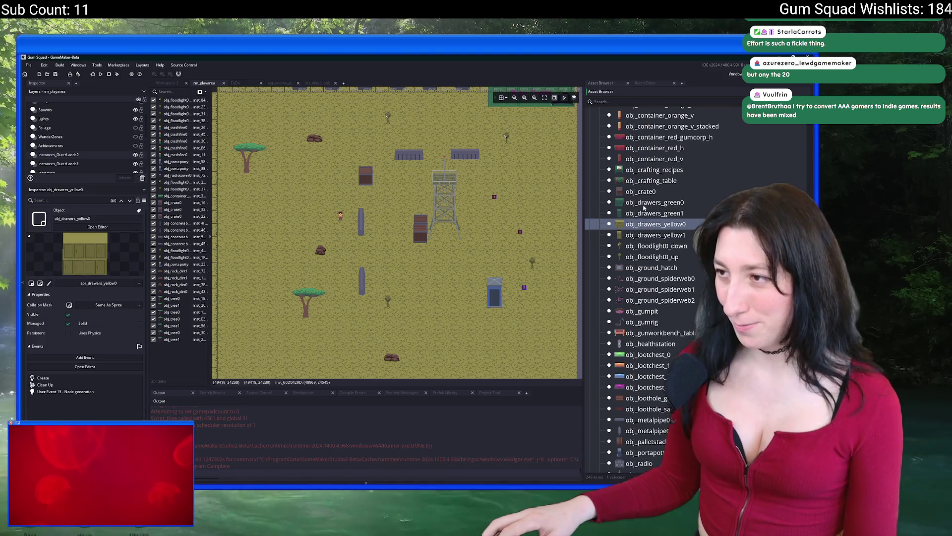
pyautogui.click(653, 202)
pyautogui.click(647, 191)
pyautogui.scroll(6, 647, 184)
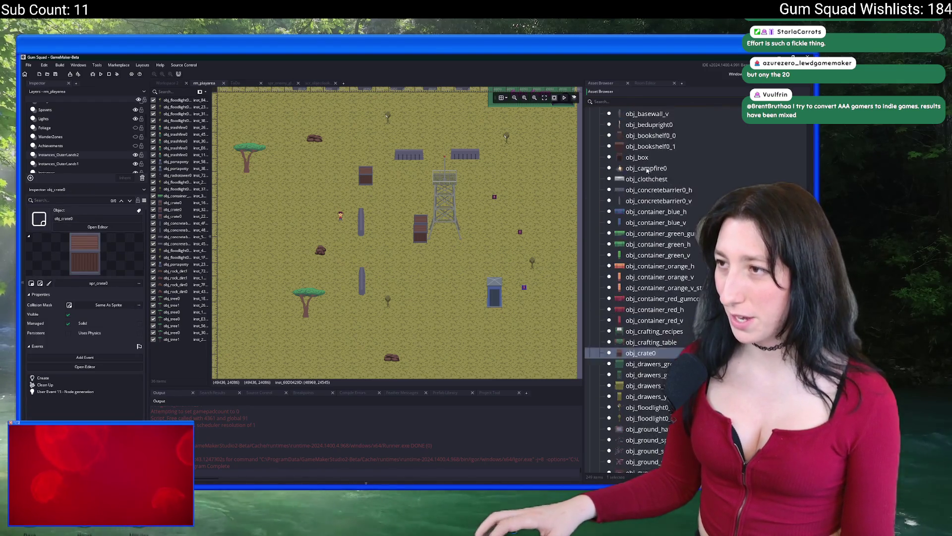
pyautogui.click(655, 164)
pyautogui.moveTo(647, 164)
pyautogui.mouseDown()
pyautogui.moveTo(419, 275)
pyautogui.moveTo(412, 218)
pyautogui.moveTo(654, 228)
pyautogui.mouseUp()
pyautogui.scroll(-1, 656, 229)
pyautogui.scroll(-15, 656, 227)
# Inspect obj_woodfence0_v, obj_store_shelf1 and obj_woodchest0, panning around the play area.
pyautogui.click(633, 274)
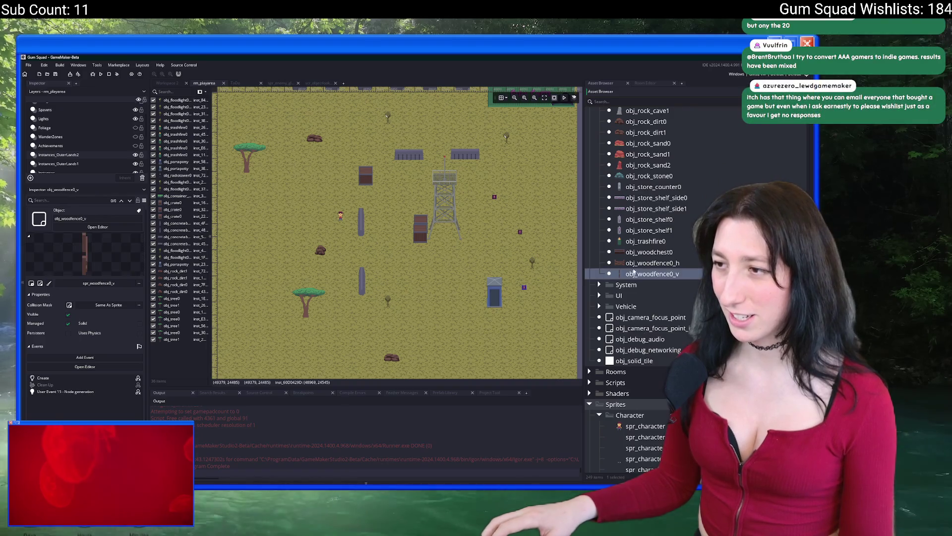
pyautogui.click(635, 263)
pyautogui.click(632, 252)
pyautogui.click(628, 231)
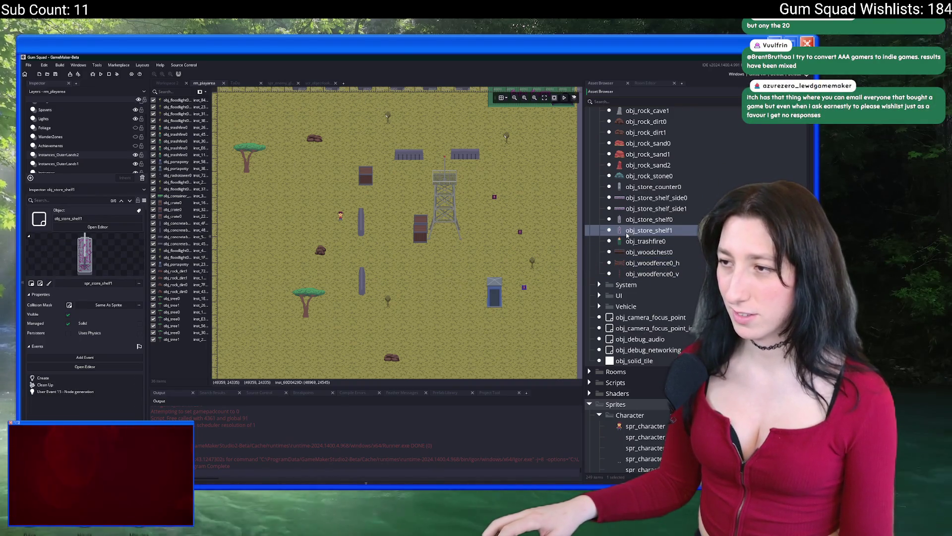
pyautogui.click(634, 252)
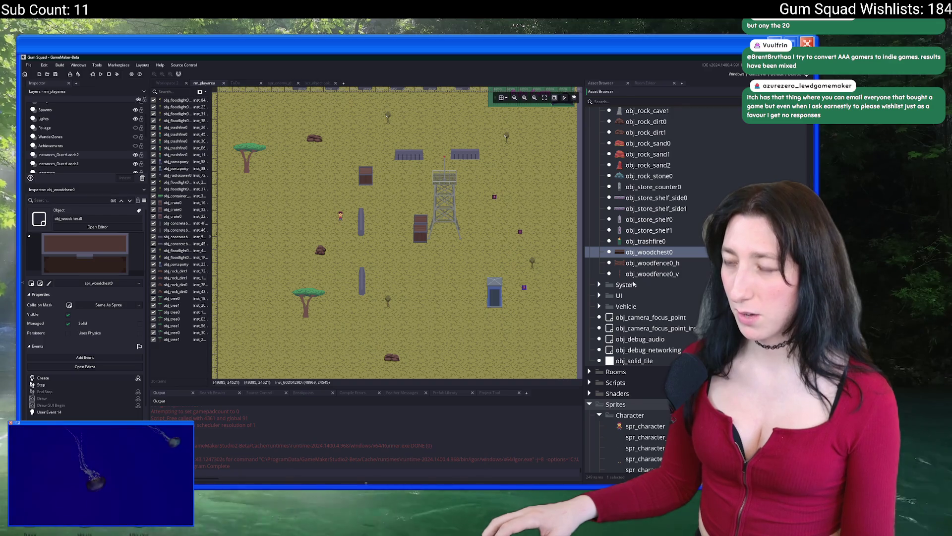
pyautogui.scroll(5, 634, 284)
pyautogui.moveTo(274, 241)
pyautogui.mouseDown()
pyautogui.moveTo(418, 249)
pyautogui.moveTo(335, 233)
pyautogui.mouseUp()
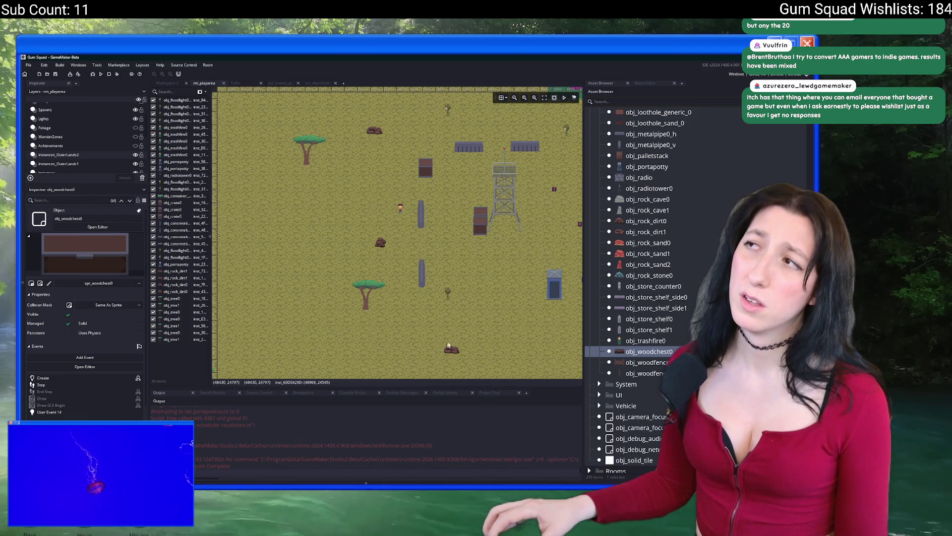
pyautogui.moveTo(449, 344); pyautogui.dragTo(426, 319)
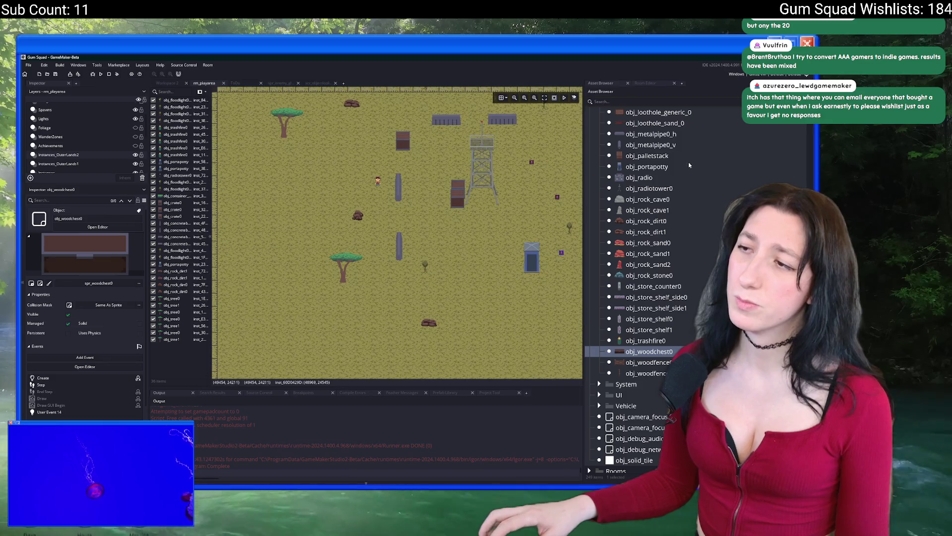
# Inspect obj_palletstack, pan around the crates, and select the Tiles layer.
pyautogui.click(688, 156)
pyautogui.scroll(3, 479, 222)
pyautogui.moveTo(466, 230); pyautogui.dragTo(373, 268)
pyautogui.scroll(-3, 373, 266)
pyautogui.scroll(2, 409, 248)
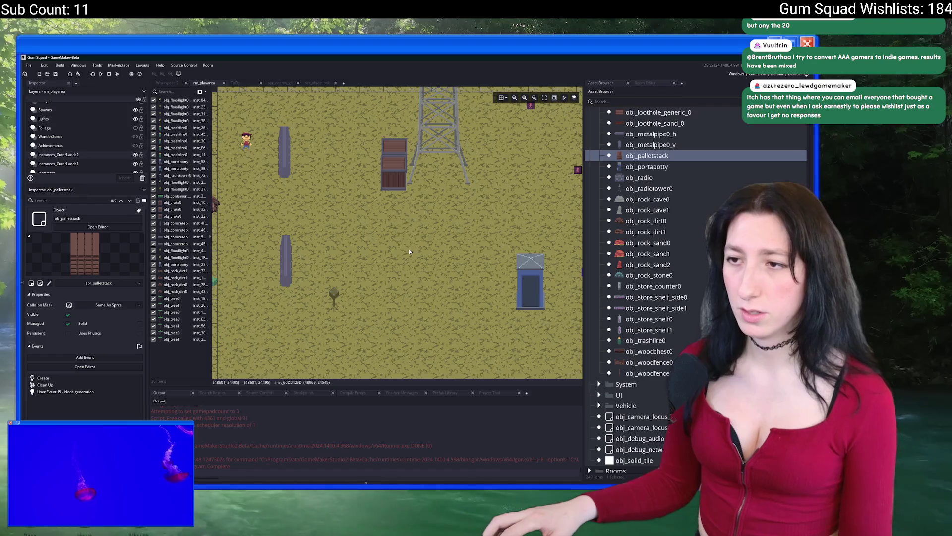
pyautogui.scroll(-1, 409, 252)
pyautogui.scroll(-3, 84, 139)
pyautogui.click(42, 159)
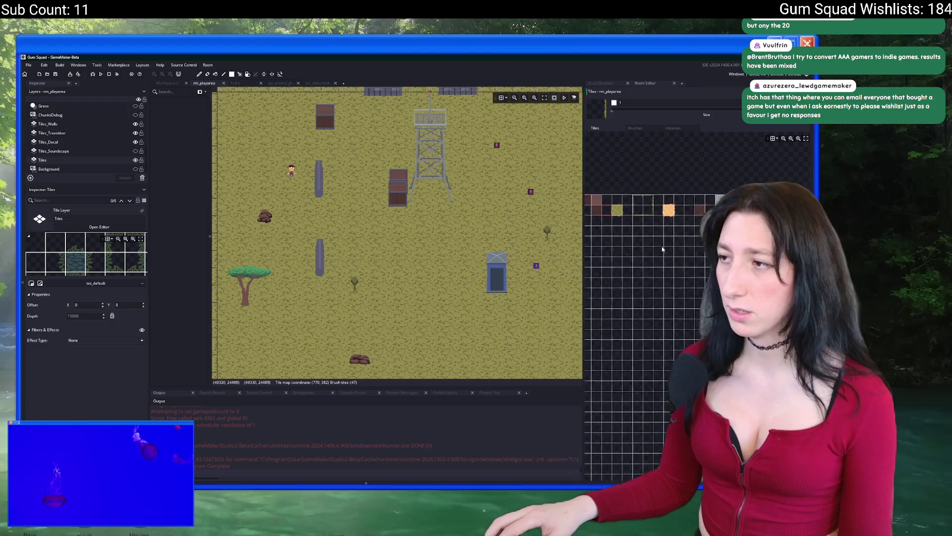
# Paint three trial blocks of grey tiles around the tower, undoing each one.
pyautogui.click(684, 204)
pyautogui.moveTo(569, 187)
pyautogui.mouseDown()
pyautogui.moveTo(379, 255)
pyautogui.moveTo(313, 320)
pyautogui.mouseUp()
pyautogui.scroll(3, 339, 269)
pyautogui.scroll(-3, 332, 238)
pyautogui.scroll(4, 331, 243)
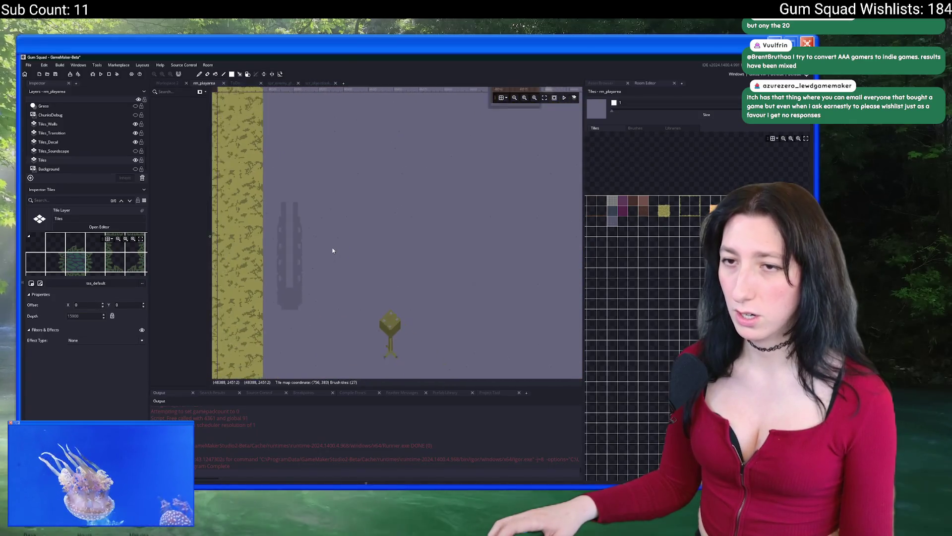
pyautogui.scroll(-3, 333, 250)
pyautogui.hotkey('ctrl', 'z')
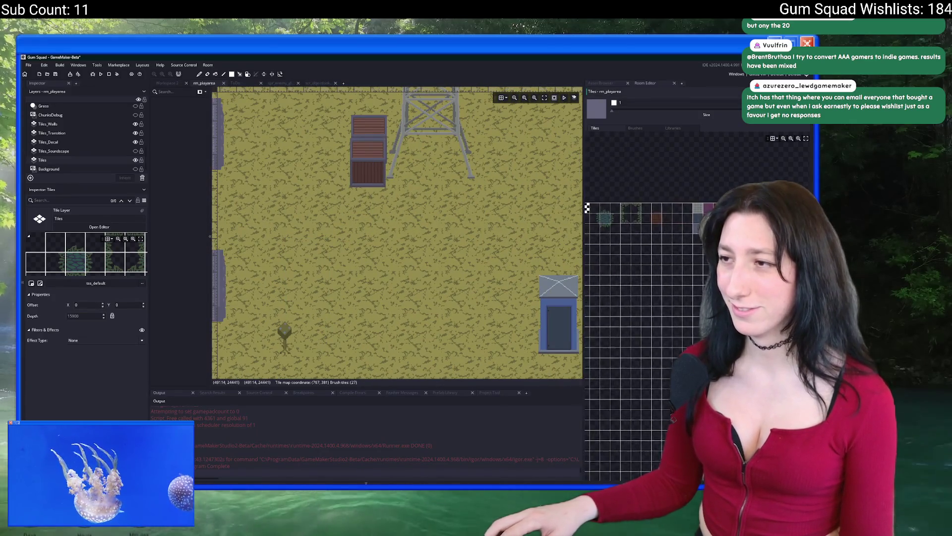
pyautogui.moveTo(578, 154); pyautogui.dragTo(353, 268)
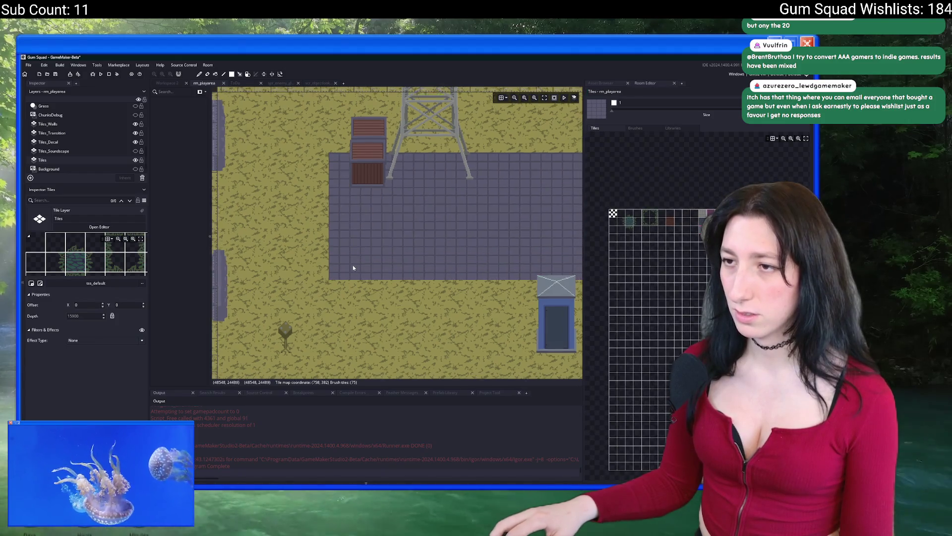
pyautogui.scroll(-2, 353, 267)
pyautogui.scroll(1, 353, 268)
pyautogui.hotkey('ctrl', 'z')
pyautogui.moveTo(302, 153)
pyautogui.mouseDown()
pyautogui.moveTo(328, 193)
pyautogui.moveTo(421, 259)
pyautogui.moveTo(459, 303)
pyautogui.moveTo(477, 285)
pyautogui.mouseUp()
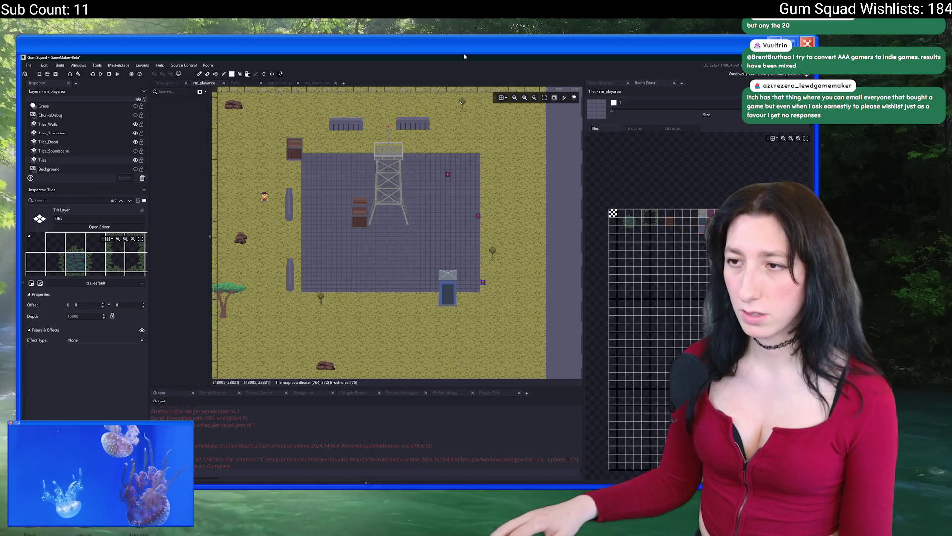
pyautogui.hotkey('ctrl', 'z')
# Paint a large grey stone tile area, undo it, and switch to Aseprite.
pyautogui.click(642, 223)
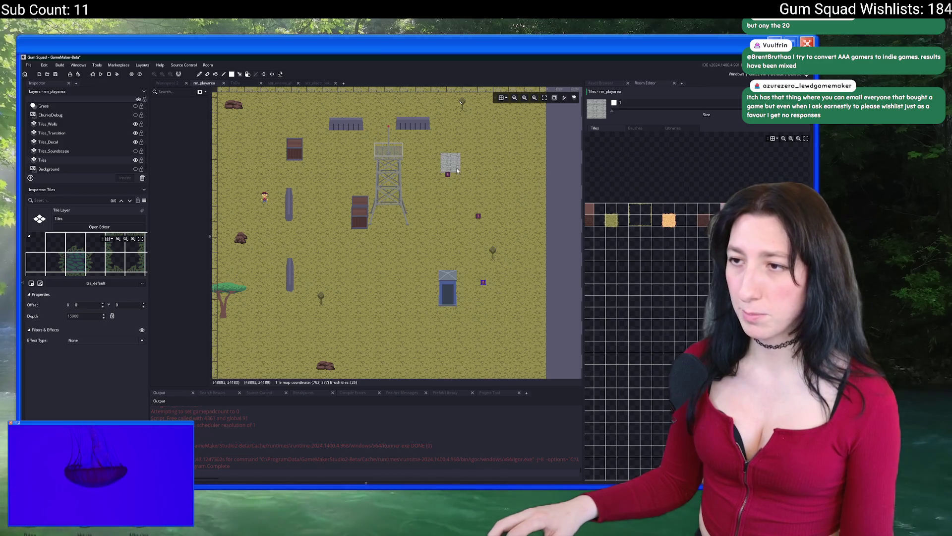
pyautogui.moveTo(457, 170); pyautogui.dragTo(545, 347)
pyautogui.hotkey('ctrl', 'z')
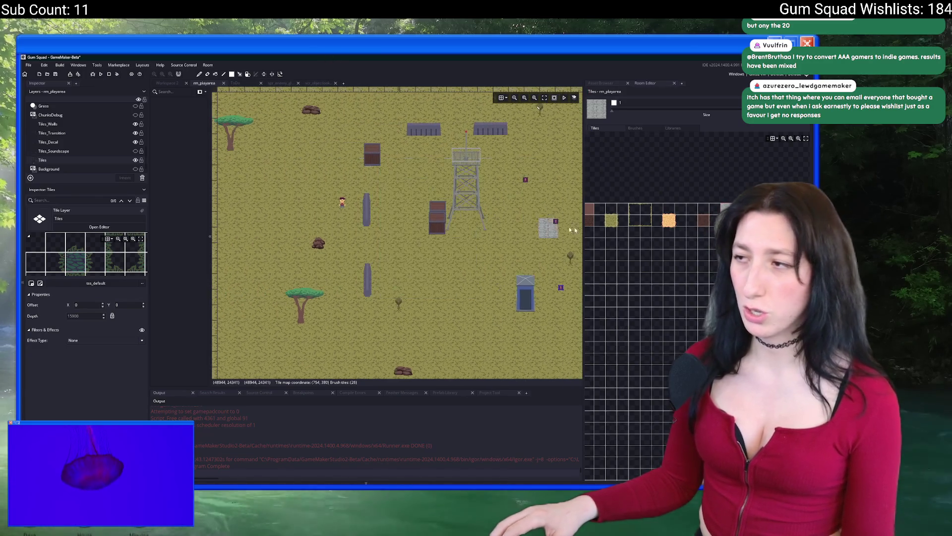
pyautogui.hotkey('alt', 'Tab')
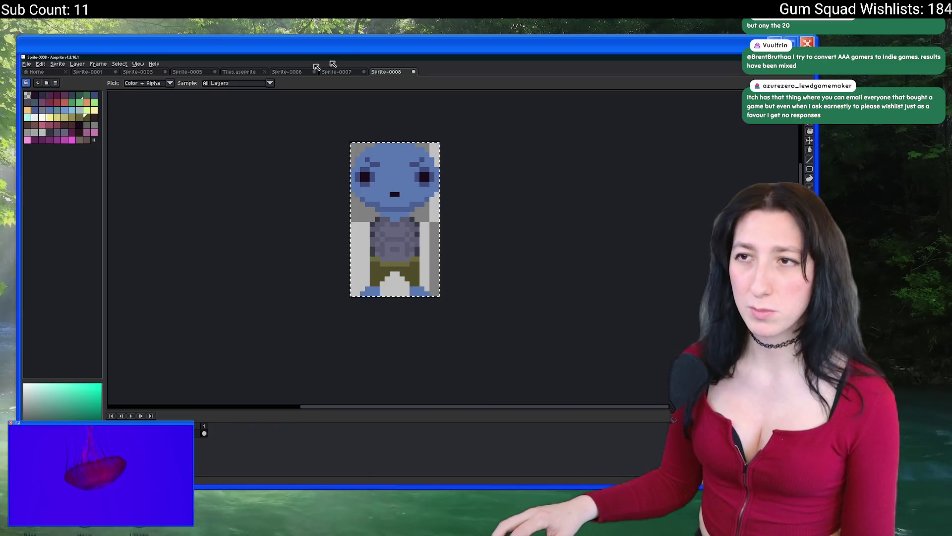
# Switch to the Tiles.aseprite tileset and marquee-select the blue-grey floor tile.
pyautogui.click(336, 72)
pyautogui.click(295, 72)
pyautogui.click(248, 72)
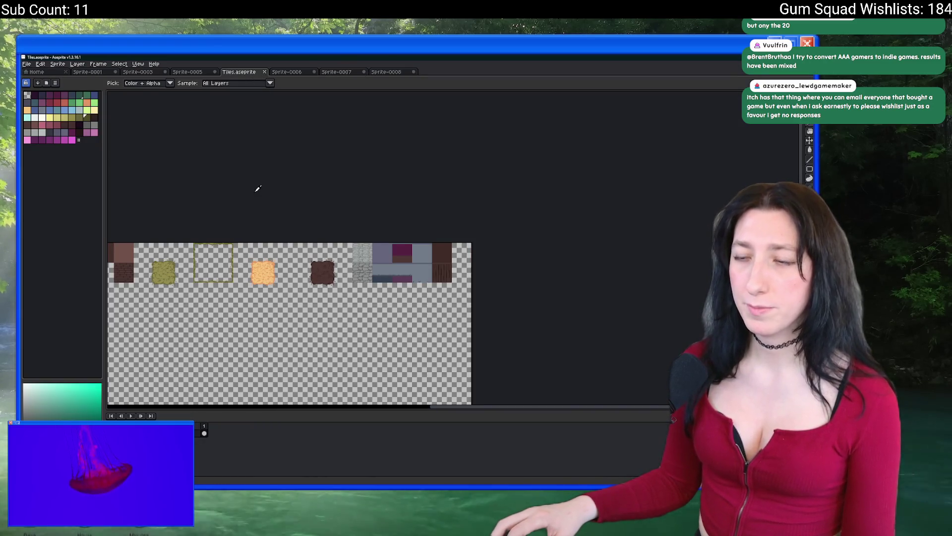
pyautogui.press('m')
pyautogui.scroll(5, 446, 298)
pyautogui.moveTo(280, 115); pyautogui.dragTo(376, 204)
pyautogui.scroll(-5, 376, 204)
pyautogui.scroll(3, 376, 204)
pyautogui.click(42, 109)
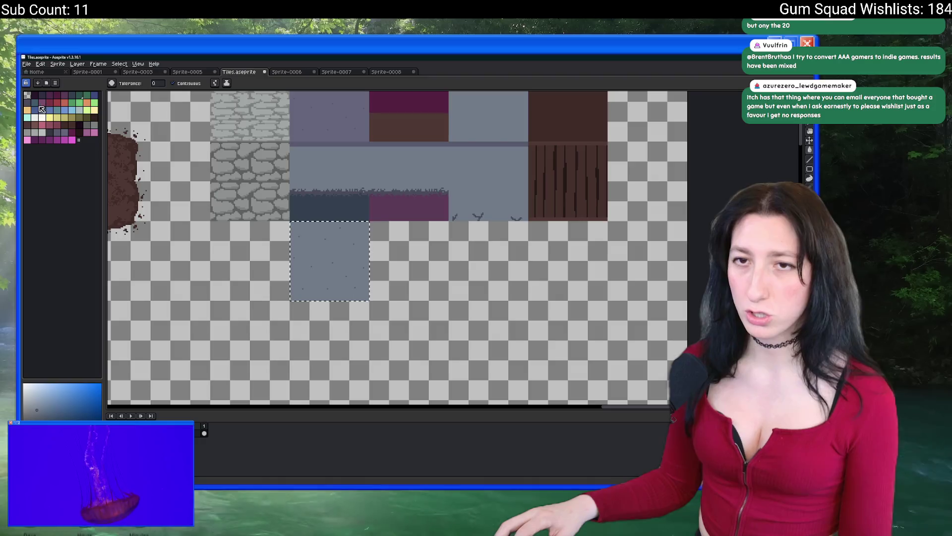
# Paint Bucket fill the selected floor tile with flat grey.
pyautogui.press('v')
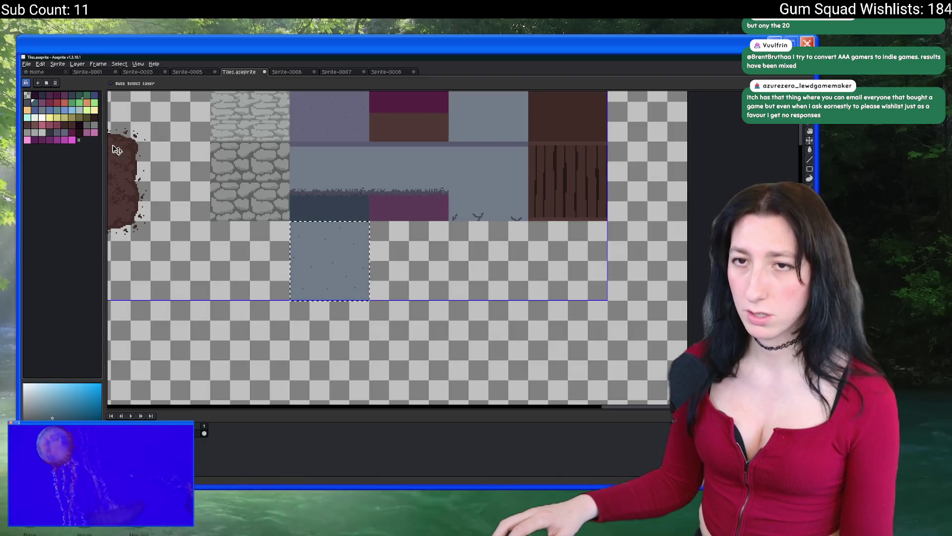
pyautogui.click(43, 110)
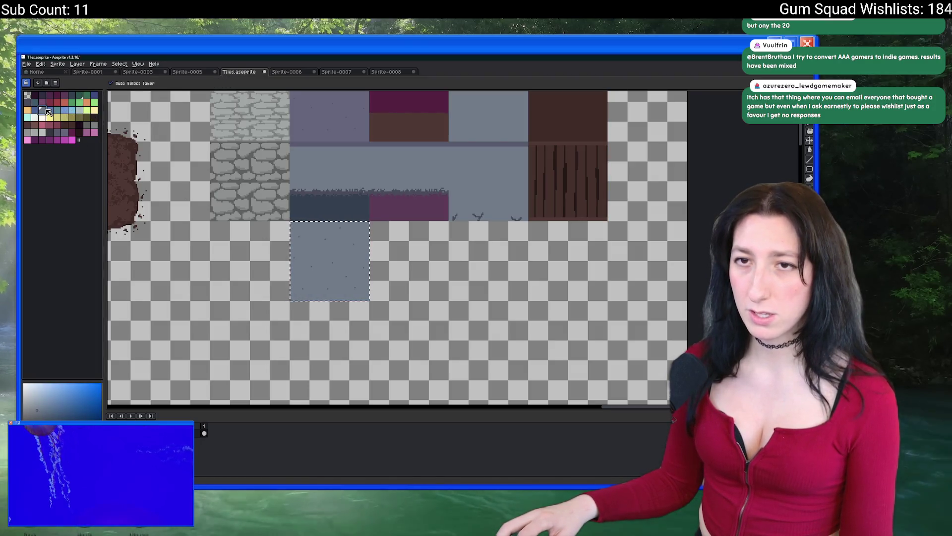
pyautogui.click(86, 123)
pyautogui.press('g')
pyautogui.click(319, 250)
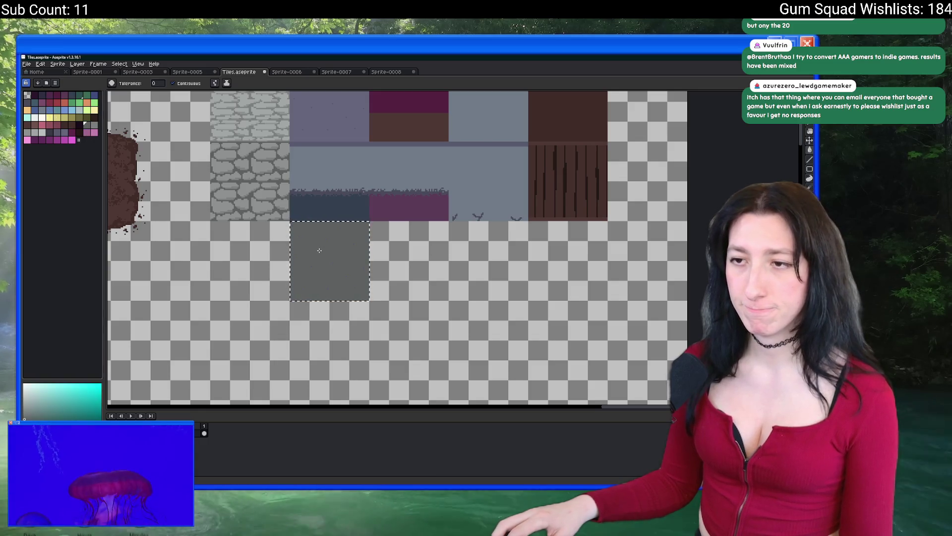
pyautogui.scroll(1, 319, 251)
pyautogui.click(319, 251)
pyautogui.scroll(-1, 320, 250)
pyautogui.scroll(1, 320, 251)
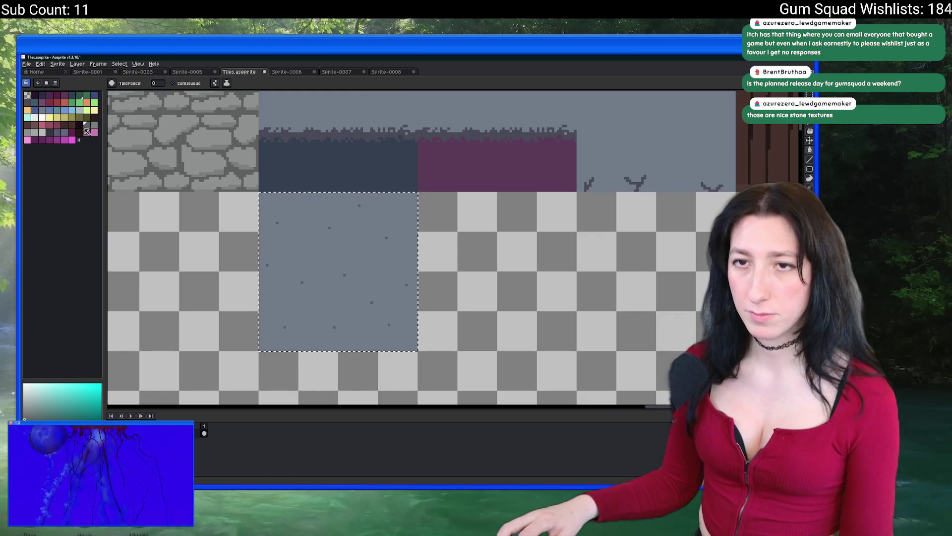
pyautogui.click(277, 222)
pyautogui.scroll(1, 280, 226)
# Sample a colour from the tile and recolour its specks light grey.
pyautogui.press('i')
pyautogui.click(278, 215)
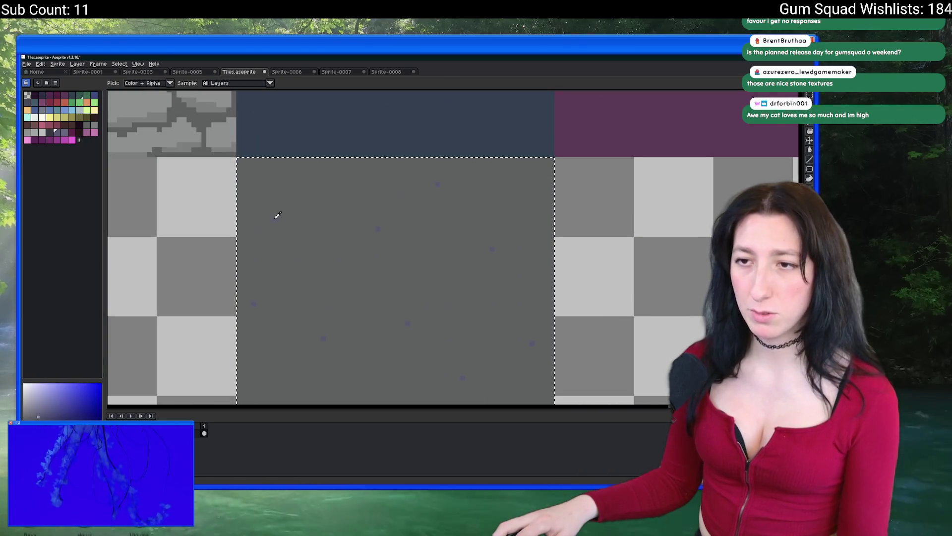
pyautogui.click(94, 125)
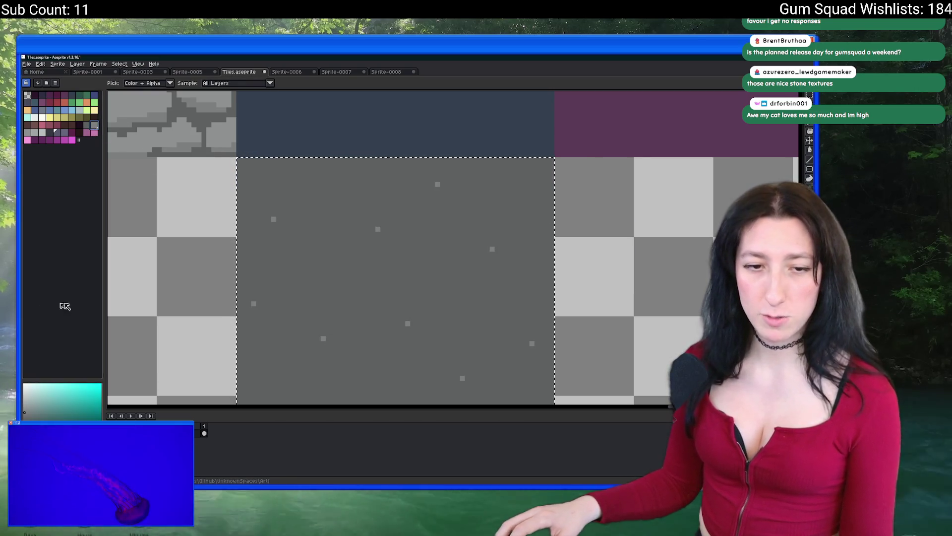
pyautogui.press('v')
pyautogui.scroll(-1, 285, 308)
pyautogui.scroll(-2, 286, 308)
pyautogui.scroll(2, 313, 317)
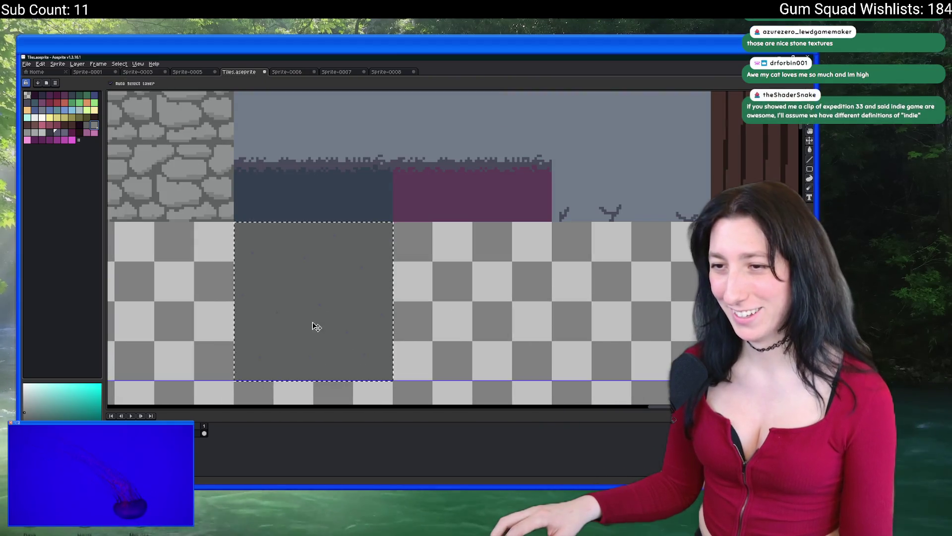
# Pick a lighter grey and use Replace Color to swap the speck colour to grey.
pyautogui.press('i')
pyautogui.scroll(3, 313, 322)
pyautogui.click(337, 184)
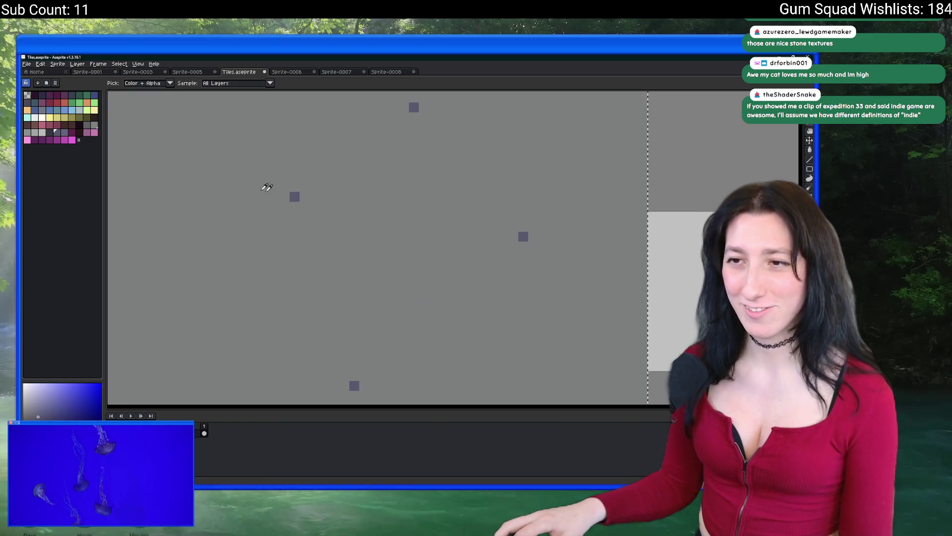
pyautogui.rightClick(87, 125)
pyautogui.hotkey('shift', 'r')
pyautogui.press('Return')
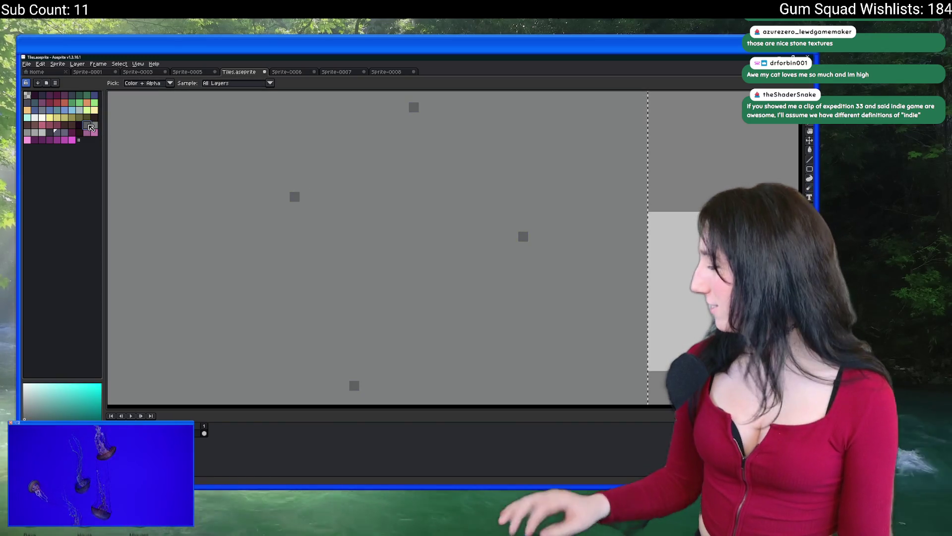
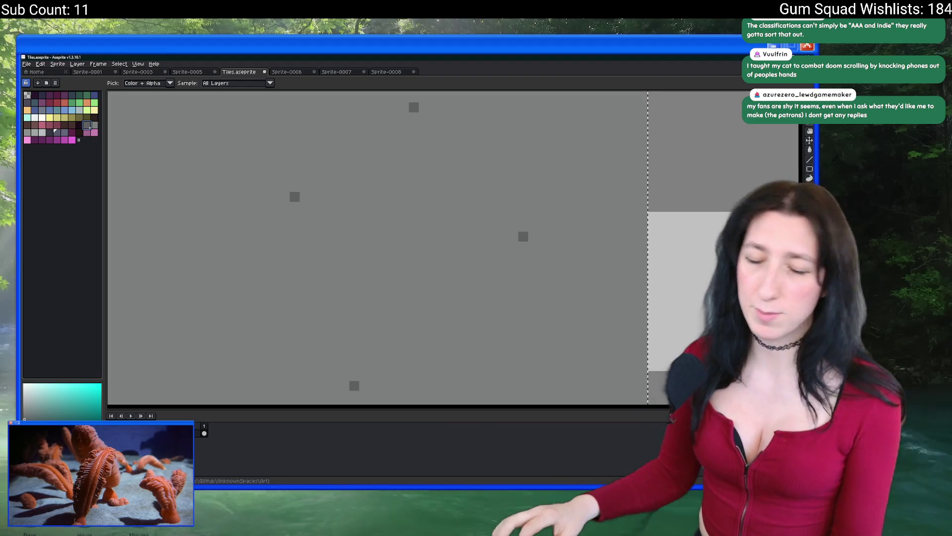
# Move the grey floor tile up into the top row beside the wood tile.
pyautogui.scroll(-4, 295, 264)
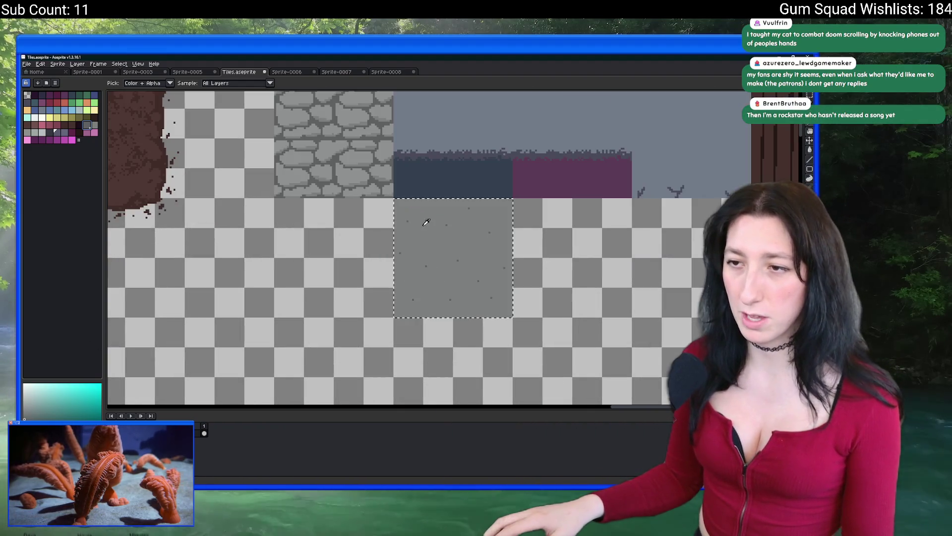
pyautogui.press('v')
pyautogui.scroll(-3, 412, 221)
pyautogui.scroll(3, 420, 222)
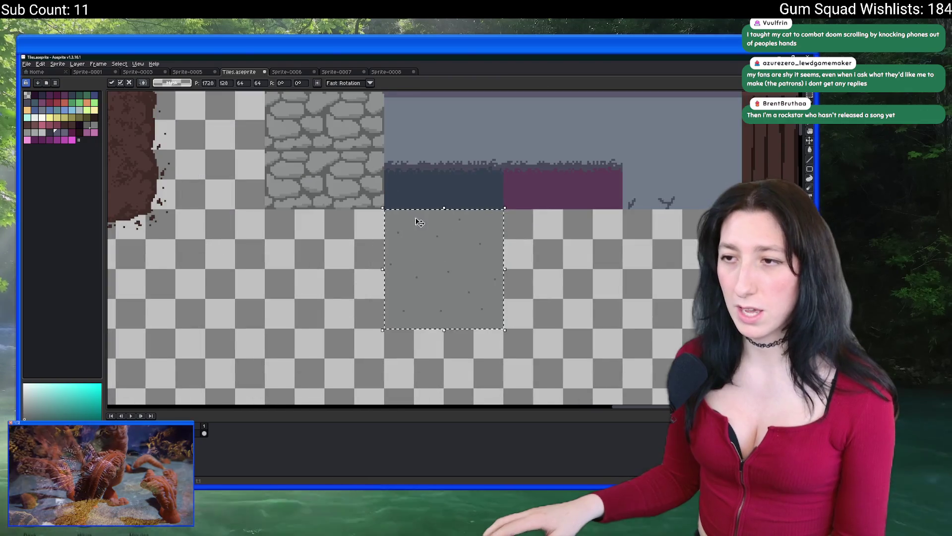
pyautogui.scroll(6, 403, 243)
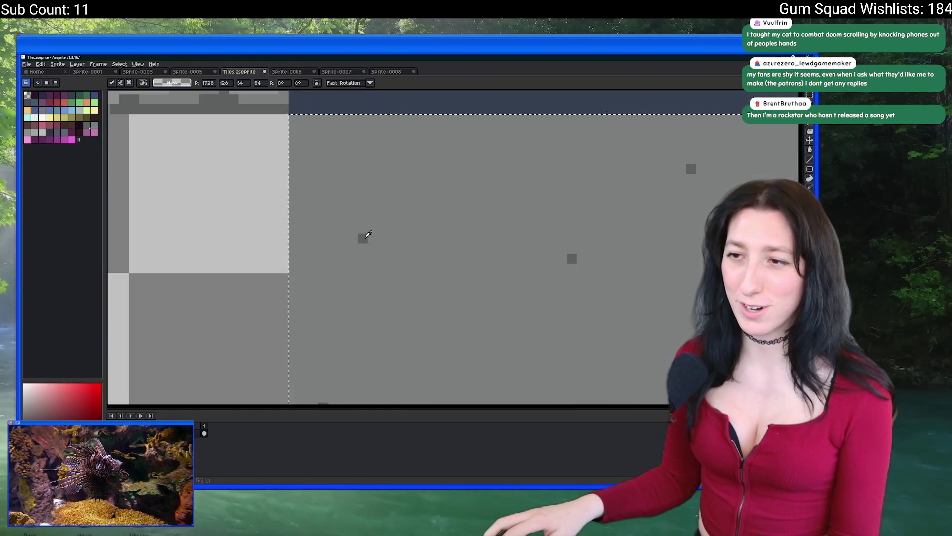
pyautogui.scroll(-5, 368, 234)
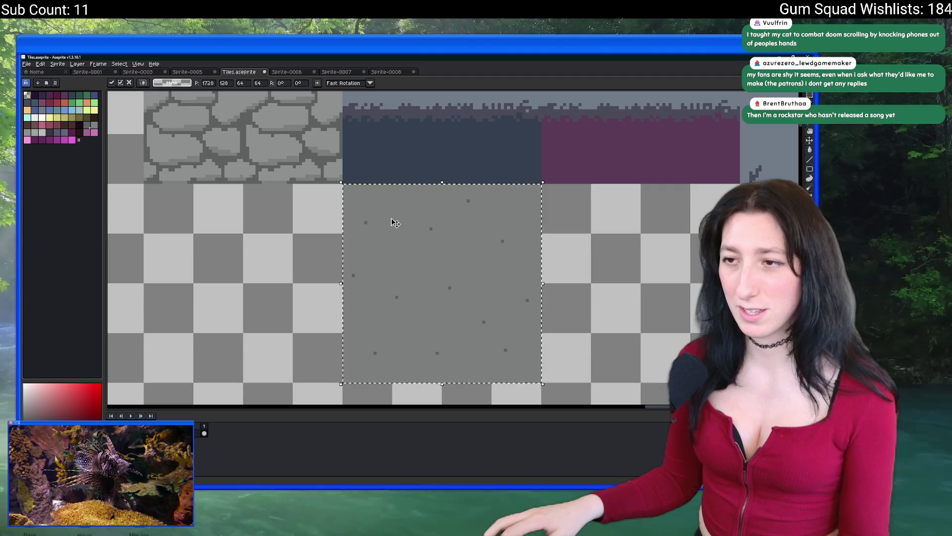
pyautogui.scroll(-4, 394, 222)
pyautogui.moveTo(238, 298)
pyautogui.mouseDown()
pyautogui.moveTo(553, 223)
pyautogui.moveTo(548, 165)
pyautogui.mouseUp()
pyautogui.scroll(5, 548, 166)
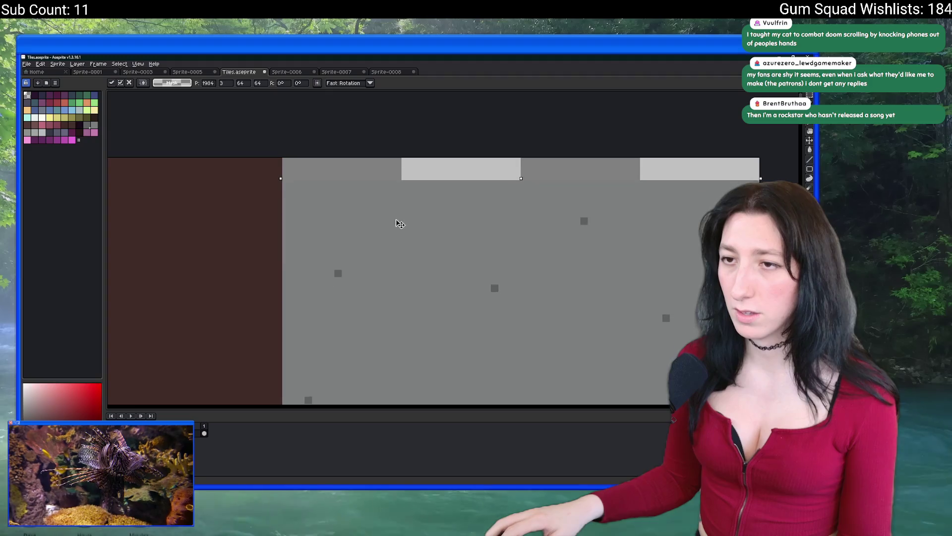
pyautogui.moveTo(401, 224); pyautogui.dragTo(398, 204)
pyautogui.press('Return')
pyautogui.scroll(-5, 398, 204)
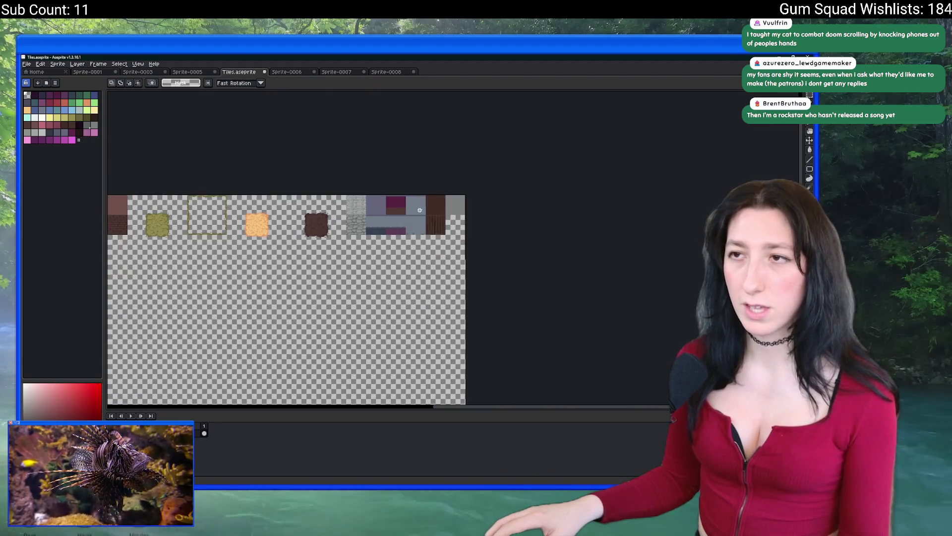
# Save the tileset and export the sheet as Tiles.png.
pyautogui.hotkey('ctrl', 's')
pyautogui.hotkey('ctrl', 'alt', 'shift', 's')
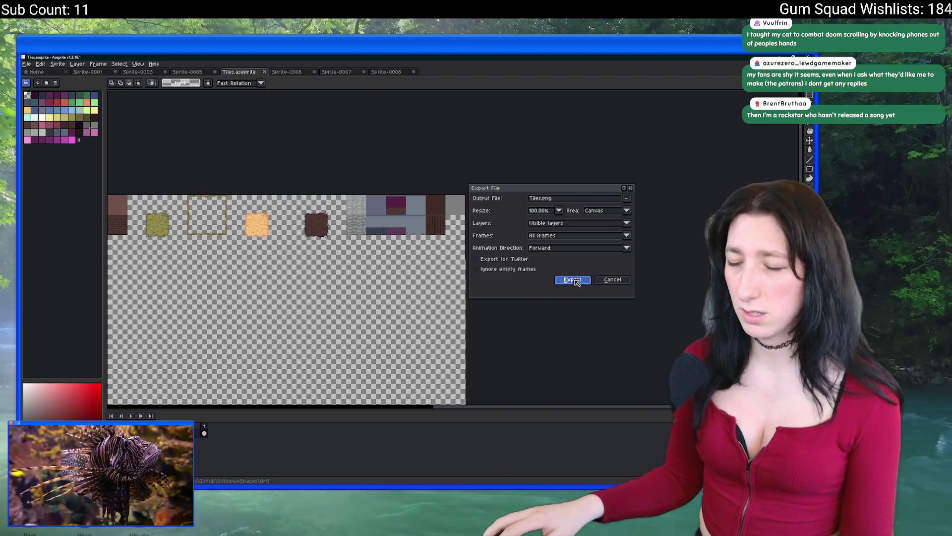
pyautogui.click(573, 280)
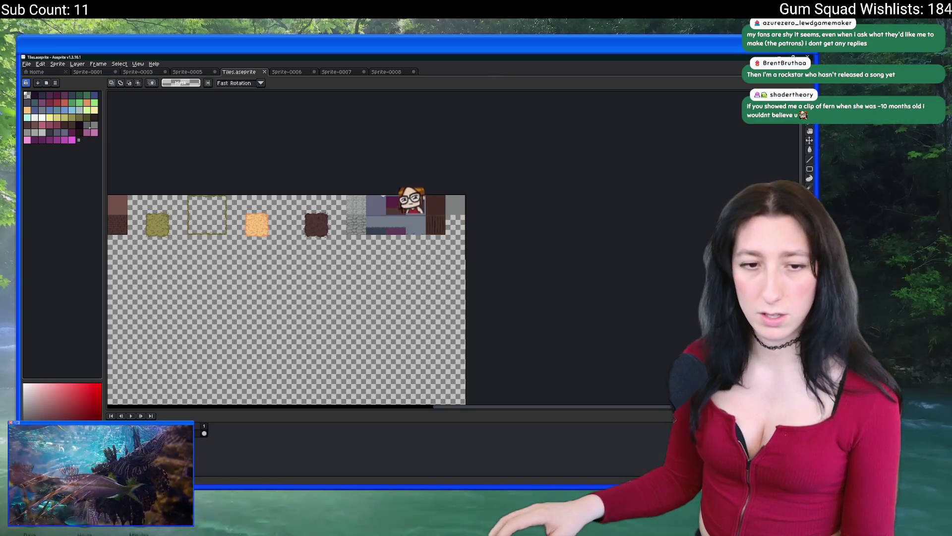
pyautogui.hscroll(-4, 383, 195)
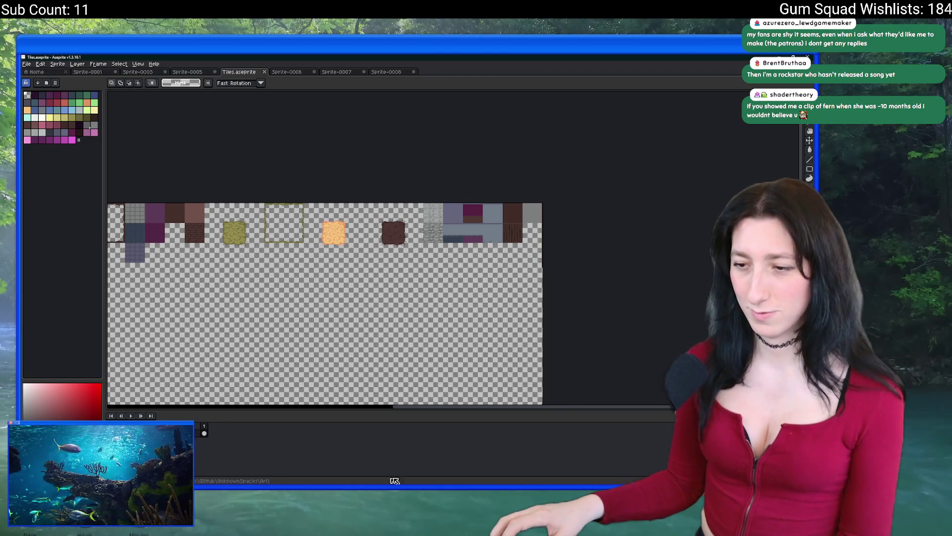
pyautogui.hotkey('alt', 'Tab')
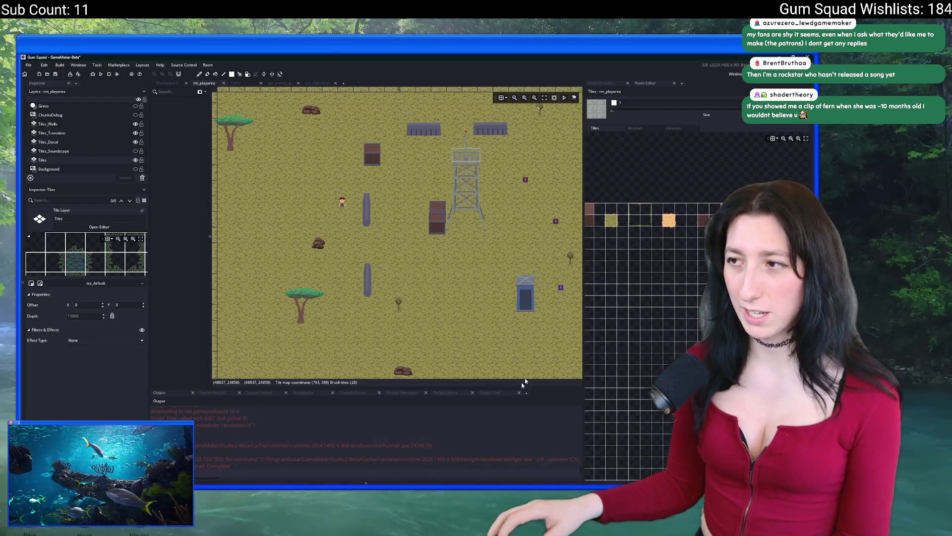
# Search 'tss' in the Asset Browser and open the spr_tss_default sprite.
pyautogui.click(601, 82)
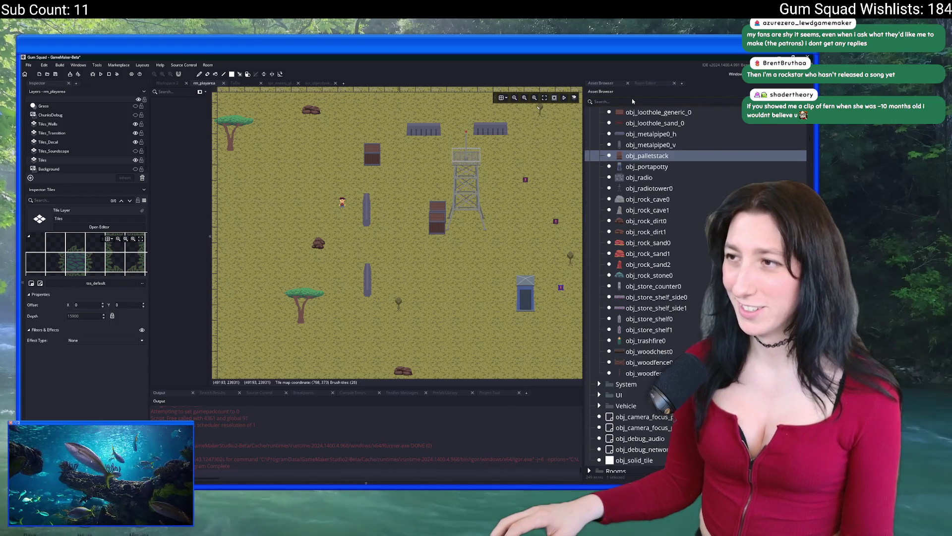
pyautogui.scroll(-15, 692, 256)
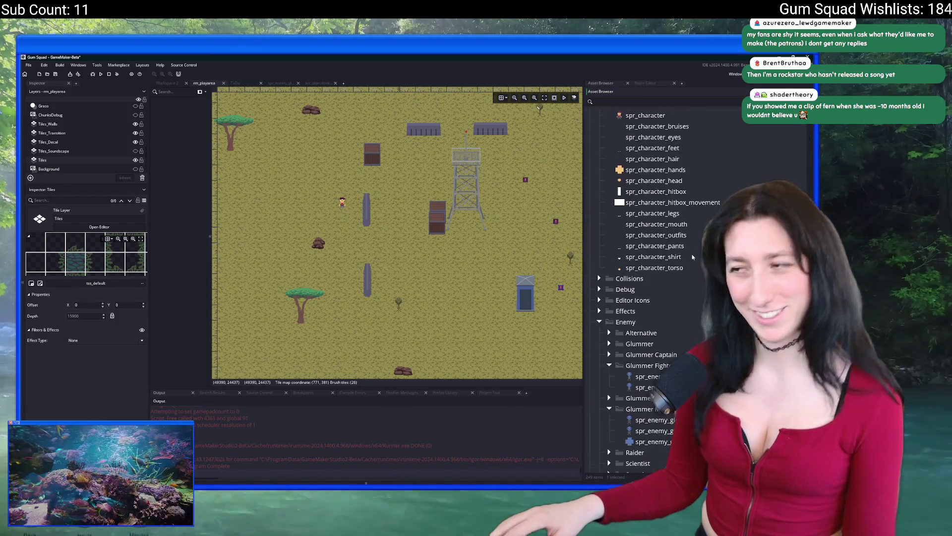
pyautogui.write('tss')
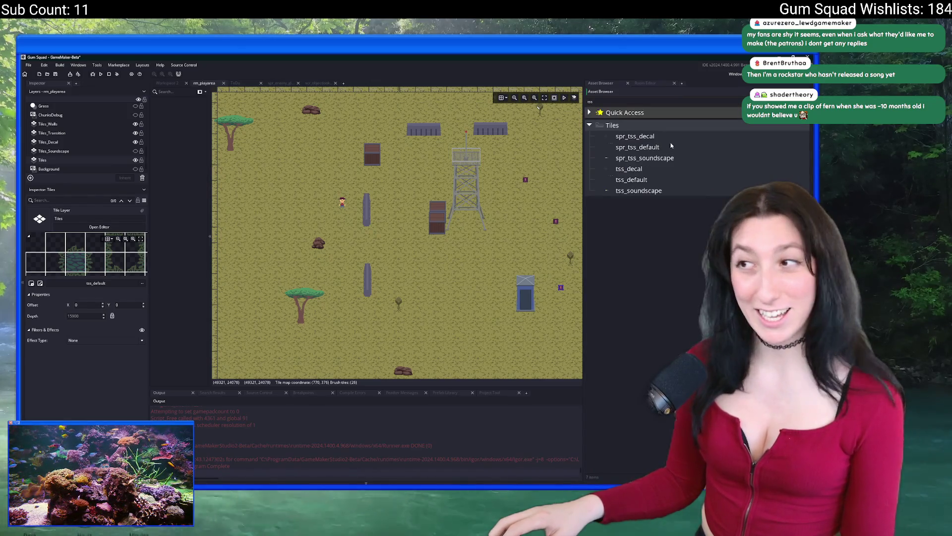
pyautogui.click(671, 146)
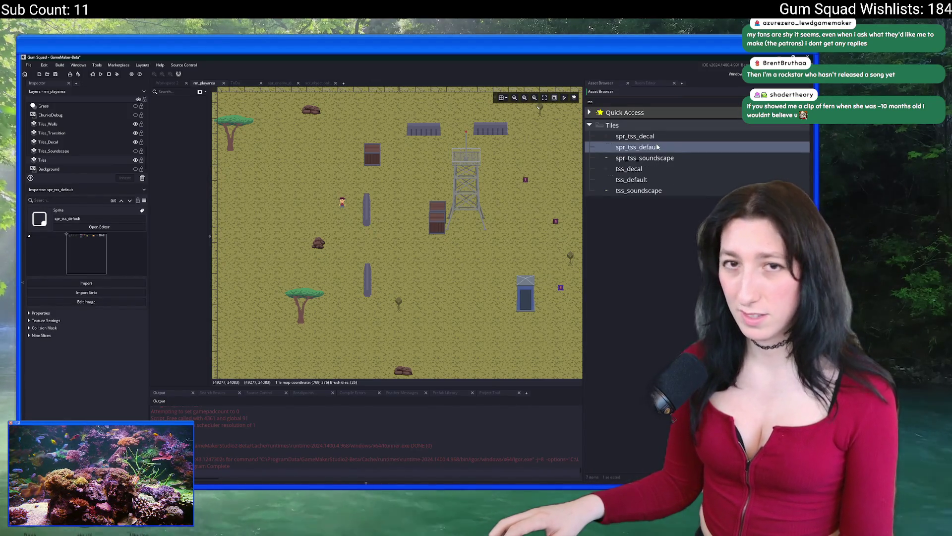
pyautogui.doubleClick(657, 147)
# Import the exported tile sheet PNG as the sprite's image and return to rm_playarea.
pyautogui.click(238, 218)
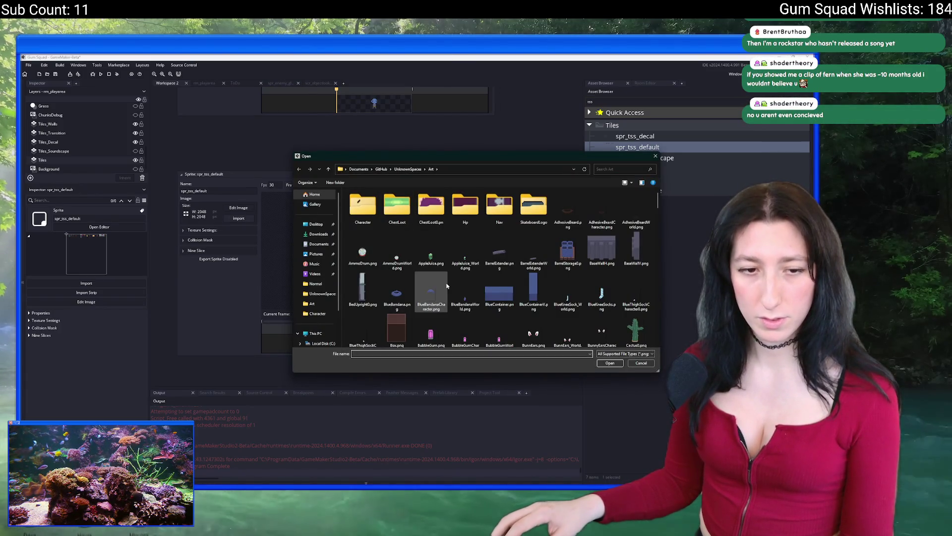
pyautogui.scroll(-10, 559, 253)
pyautogui.scroll(15, 559, 252)
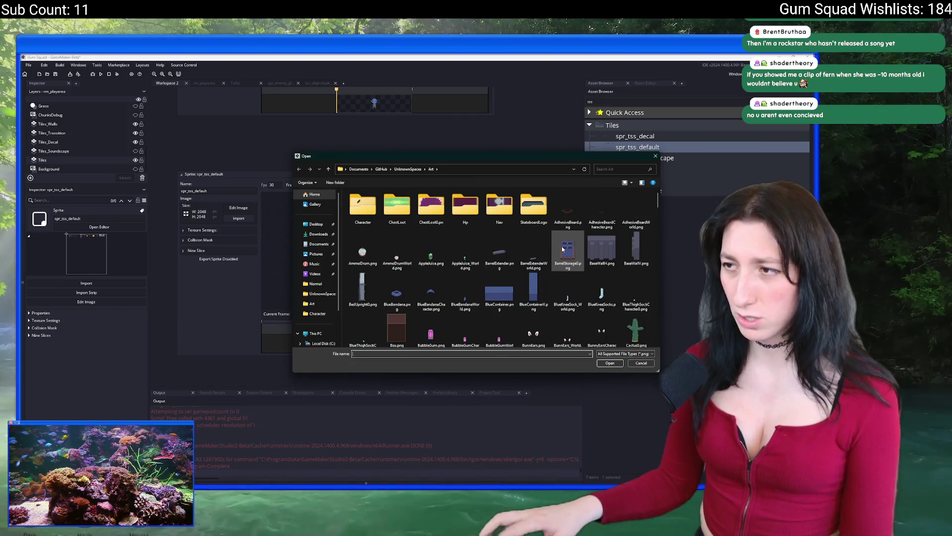
pyautogui.scroll(-5, 563, 249)
pyautogui.doubleClick(467, 307)
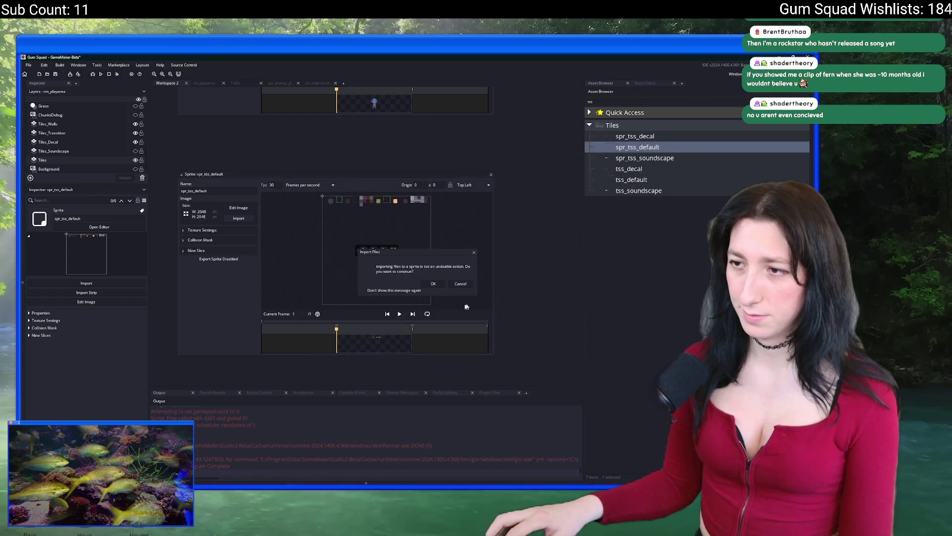
pyautogui.click(433, 283)
pyautogui.click(204, 83)
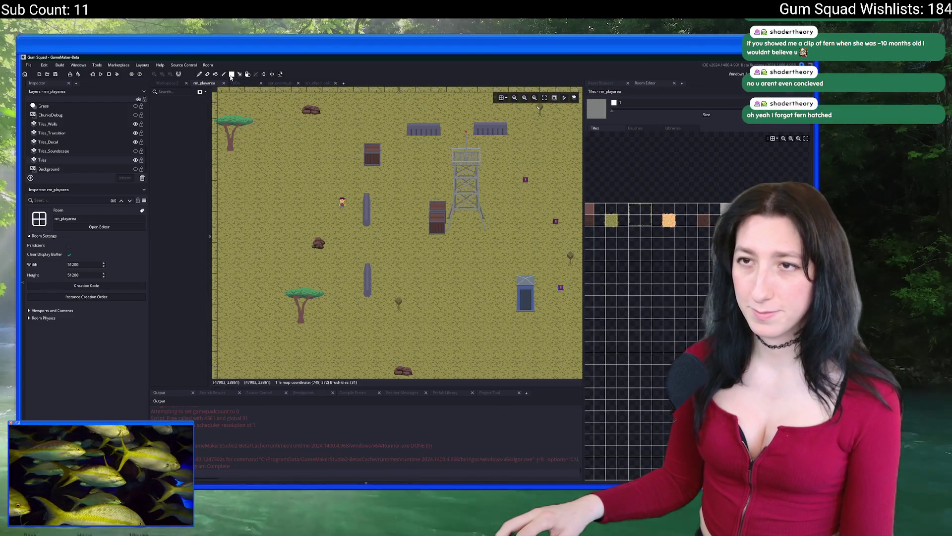
pyautogui.moveTo(381, 142)
pyautogui.mouseDown()
pyautogui.moveTo(546, 257)
pyautogui.moveTo(557, 277)
pyautogui.mouseUp()
pyautogui.scroll(3, 489, 242)
pyautogui.scroll(-3, 489, 241)
pyautogui.scroll(5, 384, 202)
pyautogui.moveTo(384, 202); pyautogui.dragTo(443, 198)
pyautogui.scroll(-5, 444, 195)
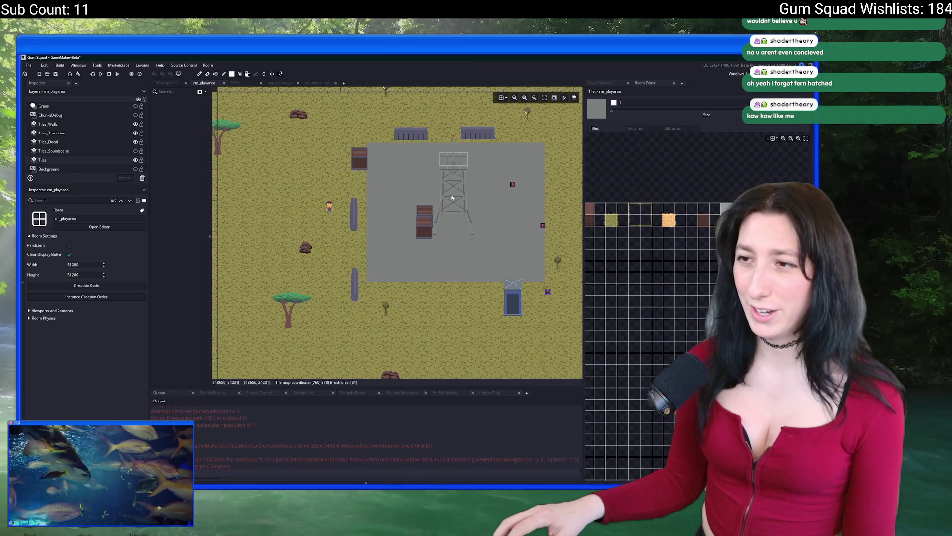
pyautogui.scroll(1, 418, 197)
pyautogui.scroll(-2, 418, 197)
pyautogui.moveTo(336, 131)
pyautogui.mouseDown()
pyautogui.moveTo(523, 350)
pyautogui.moveTo(556, 321)
pyautogui.mouseUp()
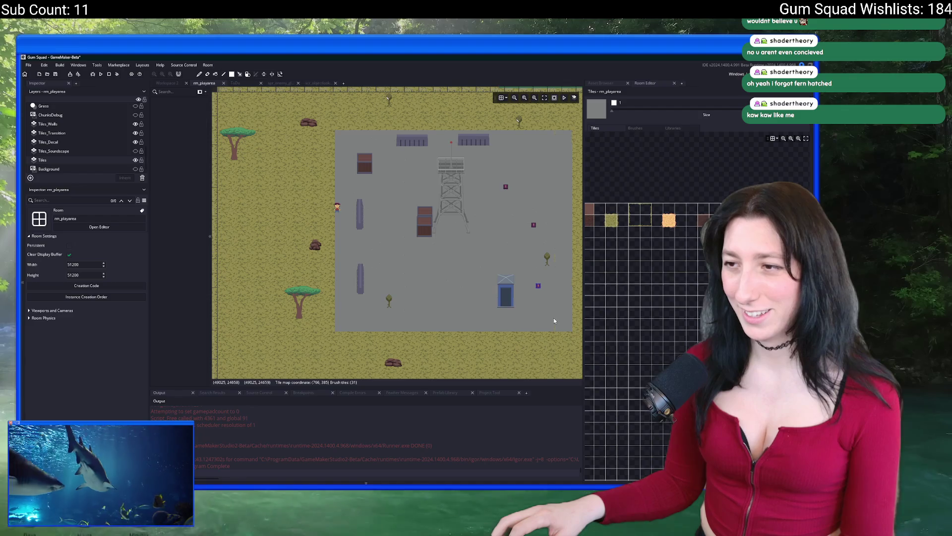
pyautogui.scroll(2, 493, 245)
pyautogui.moveTo(312, 176); pyautogui.dragTo(377, 256)
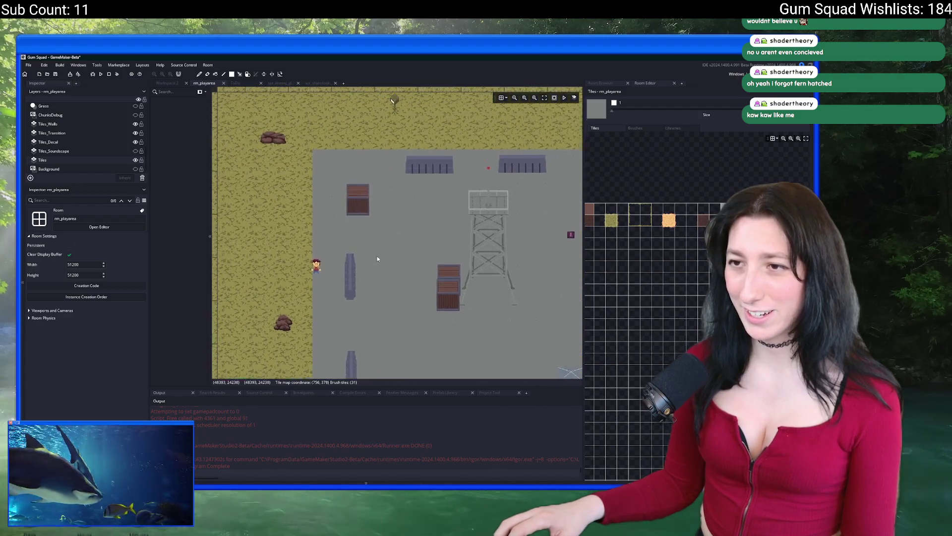
pyautogui.scroll(4, 367, 179)
pyautogui.scroll(-5, 344, 192)
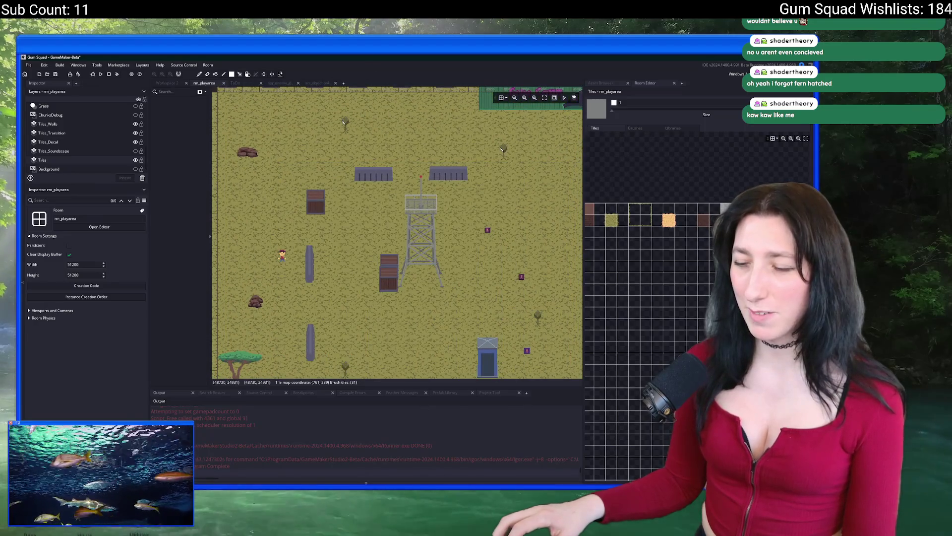
pyautogui.hotkey('alt', 'Tab')
# Select the grey floor tile and fill it with a different grey from the palette.
pyautogui.scroll(5, 533, 200)
pyautogui.press('i')
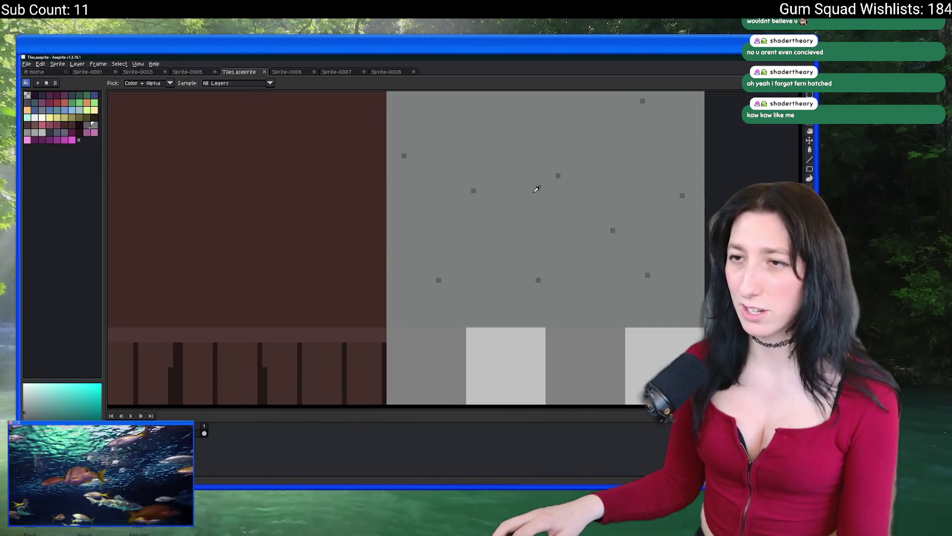
pyautogui.scroll(-2, 405, 223)
pyautogui.scroll(3, 392, 233)
pyautogui.scroll(-3, 388, 259)
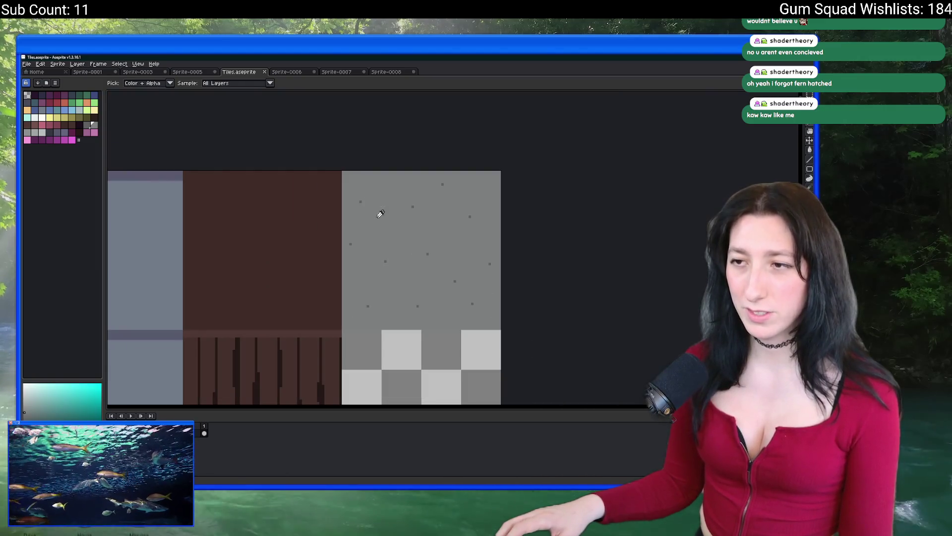
pyautogui.press('m')
pyautogui.moveTo(352, 178); pyautogui.dragTo(493, 308)
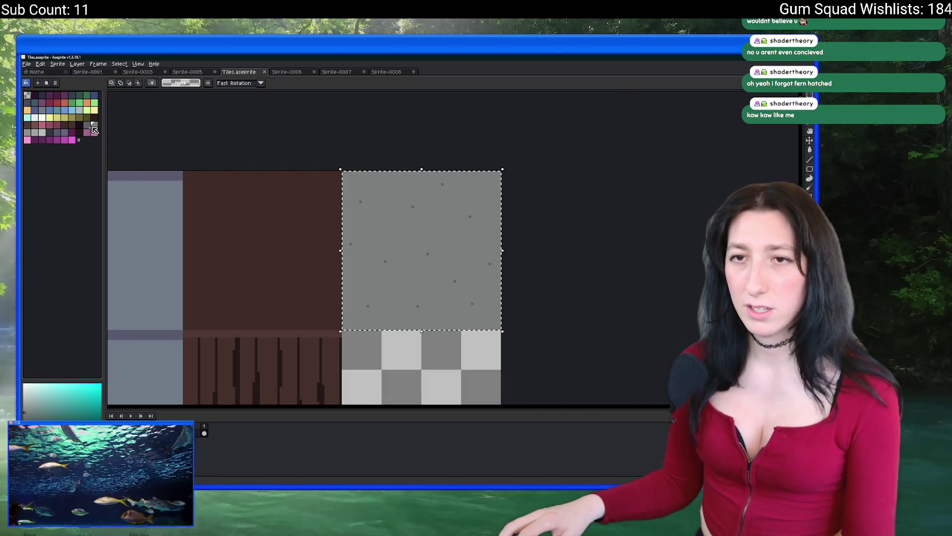
pyautogui.press('i')
pyautogui.scroll(2, 302, 192)
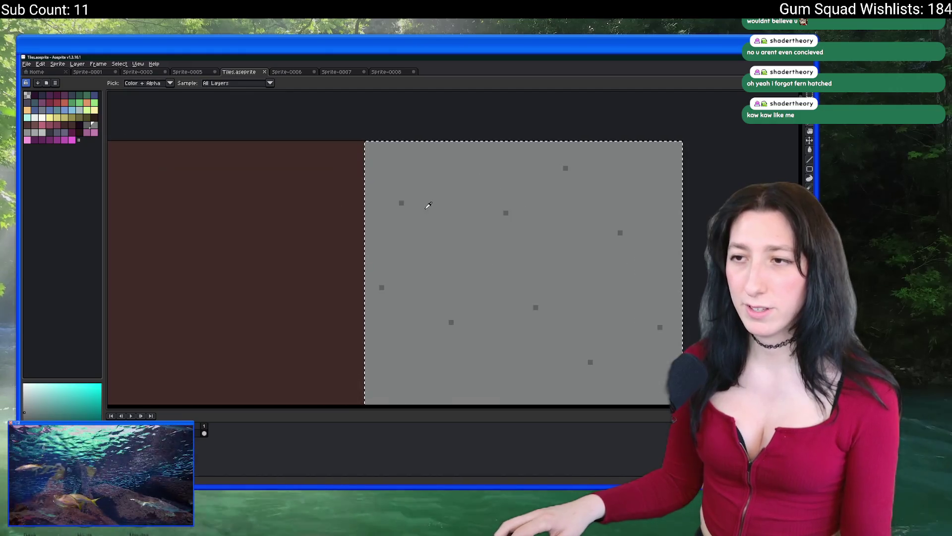
pyautogui.click(87, 124)
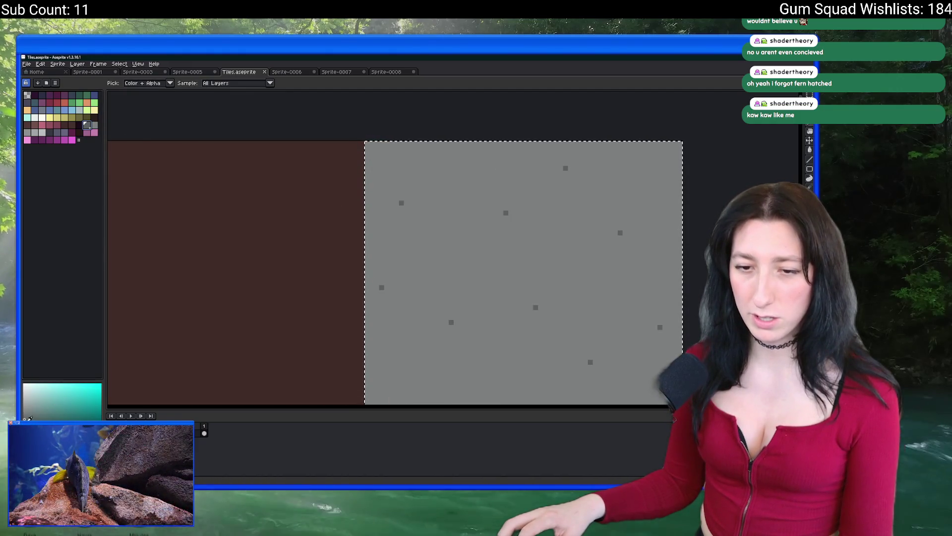
pyautogui.click(380, 299)
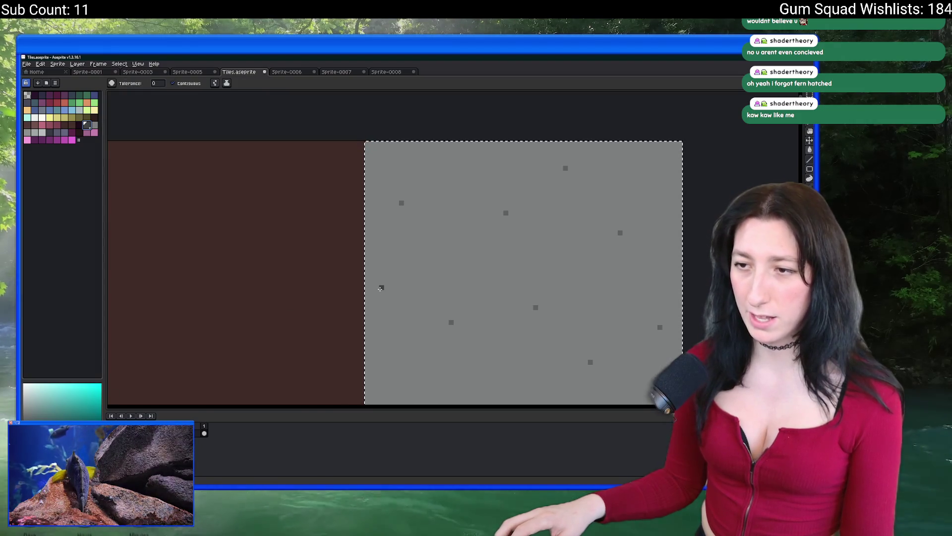
# Sample the dark speck colour and try a Replace Color on the tile, then undo it.
pyautogui.scroll(1, 380, 299)
pyautogui.click(382, 296)
pyautogui.click(416, 144)
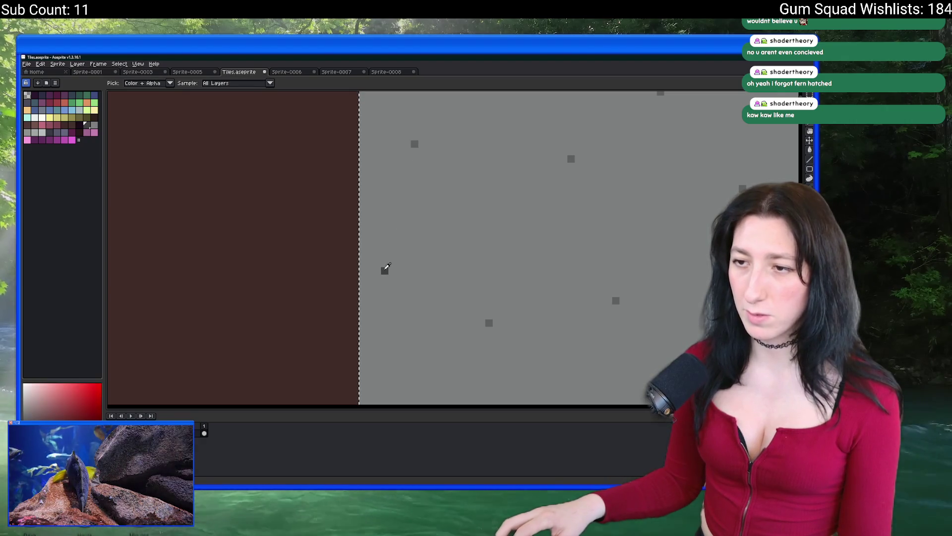
pyautogui.click(414, 144)
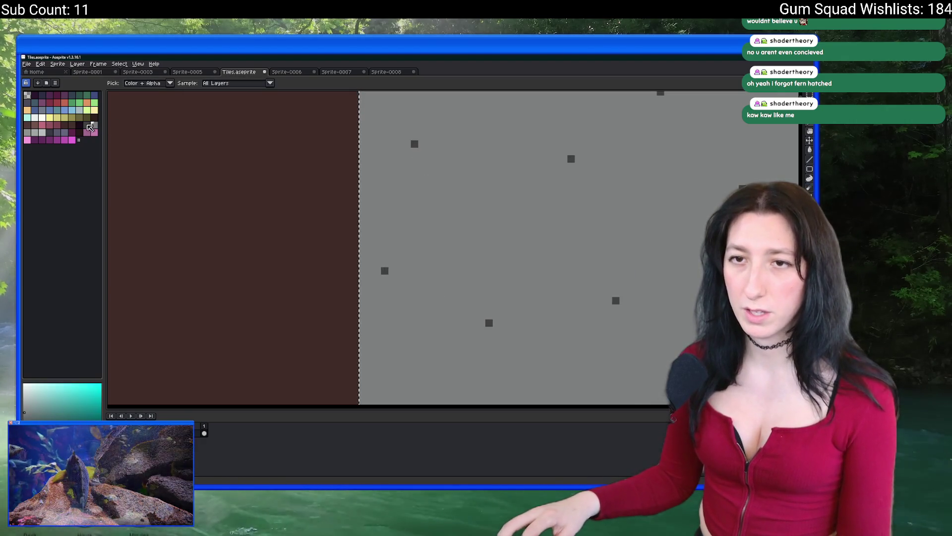
pyautogui.click(421, 178)
pyautogui.hotkey('shift', 'r')
pyautogui.press('Return')
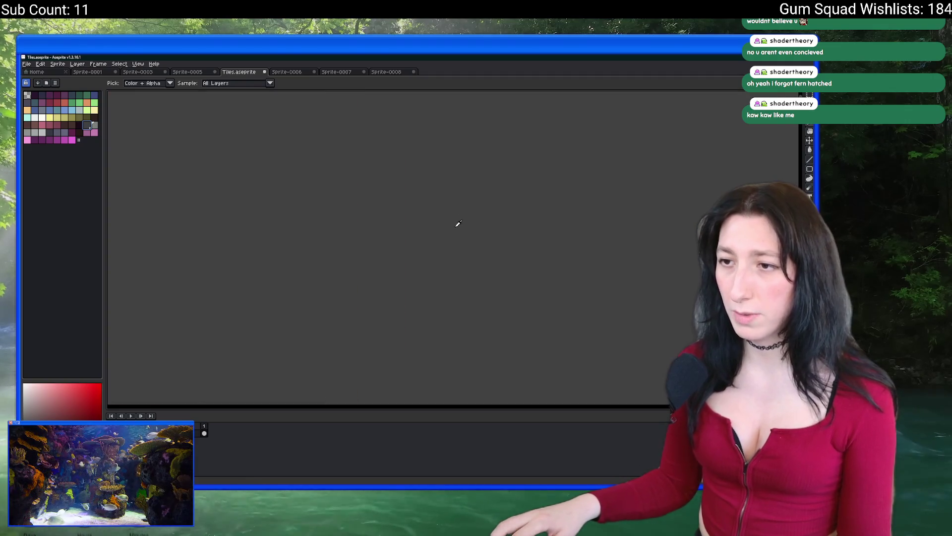
pyautogui.hotkey('ctrl', 'z')
# Redo the Replace Color, swapping the light grey for dark grey while keeping the specks.
pyautogui.click(337, 290)
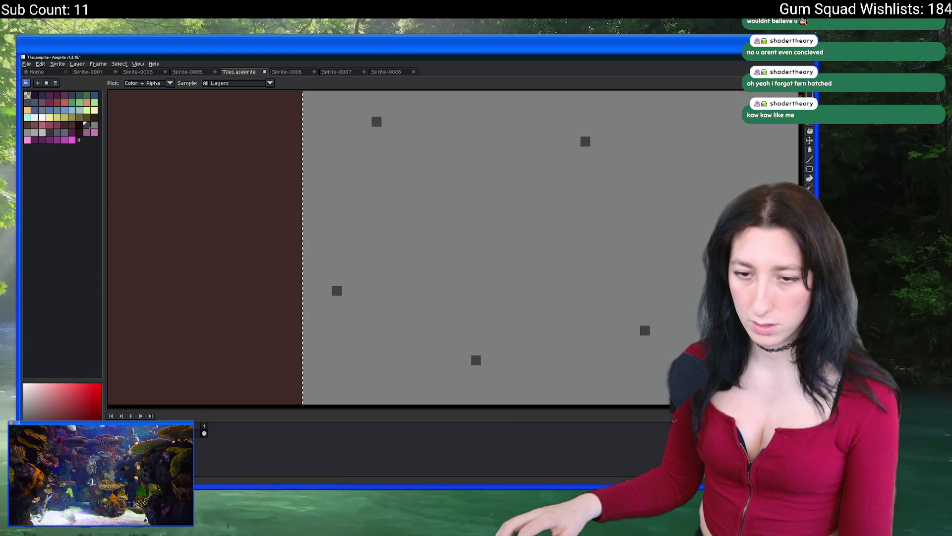
pyautogui.hotkey('shift', 'r')
pyautogui.press('Escape')
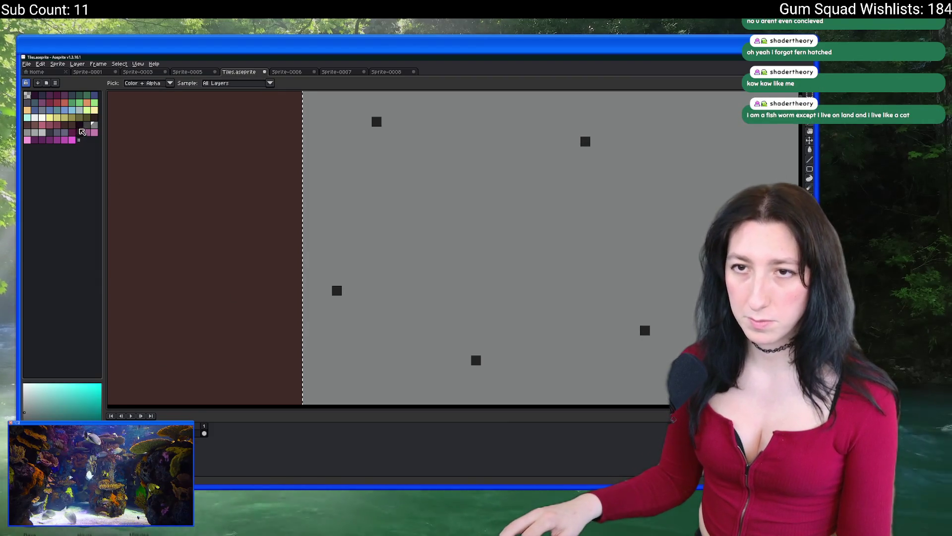
pyautogui.hotkey('shift', 'r')
pyautogui.press('Return')
pyautogui.scroll(-2, 466, 256)
pyautogui.scroll(2, 466, 256)
pyautogui.scroll(-2, 466, 272)
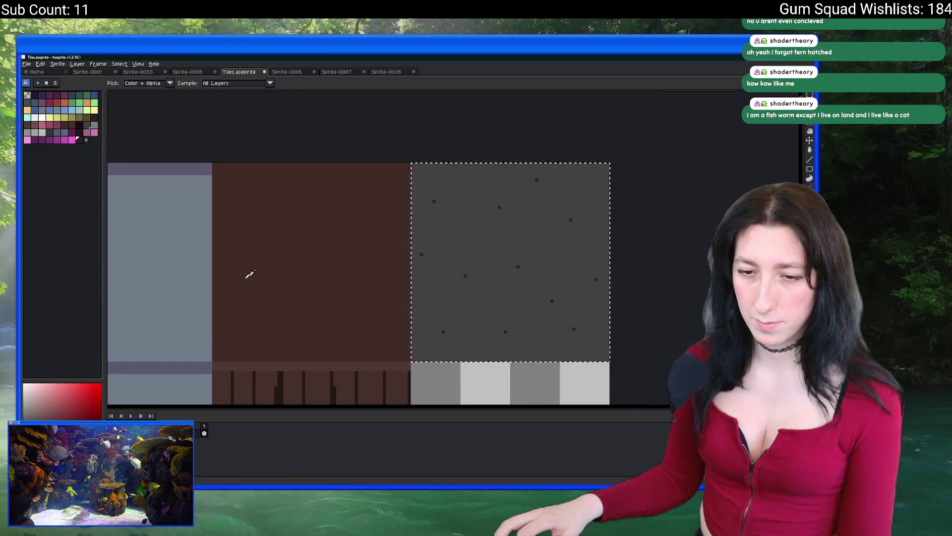
pyautogui.scroll(-2, 248, 272)
pyautogui.click(55, 83)
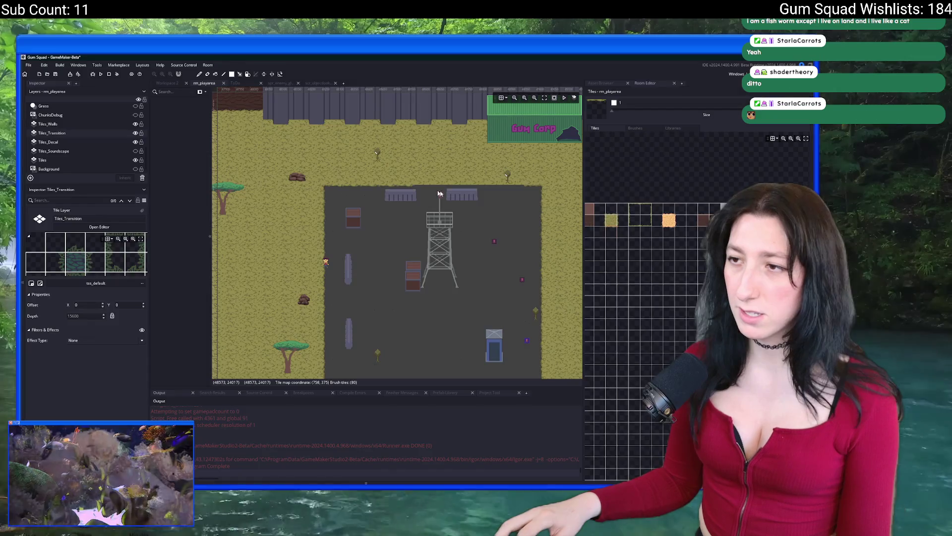
# With the game running, choose New World on the Gum Squad main menu.
pyautogui.scroll(-1, 369, 227)
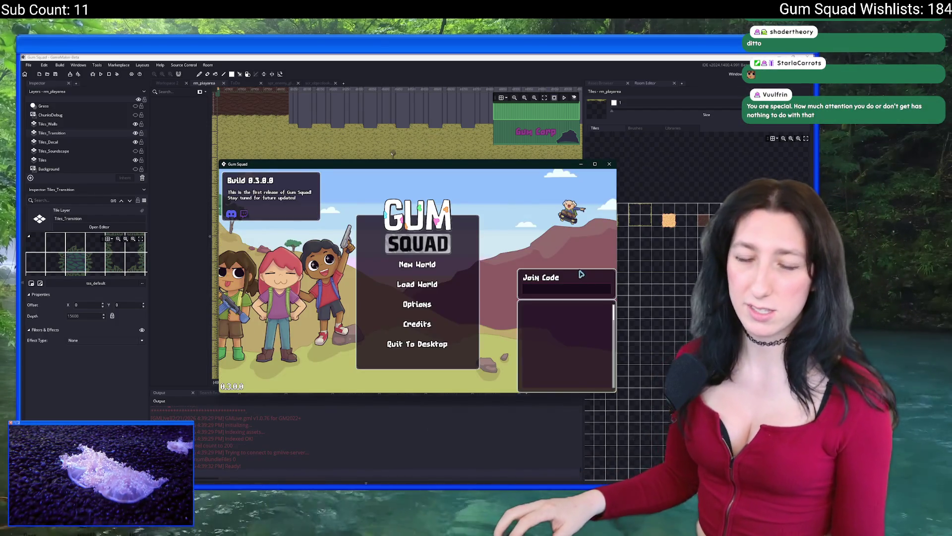
pyautogui.click(436, 265)
# Create the lobby, maximise the game window and equip the revolver.
pyautogui.click(427, 328)
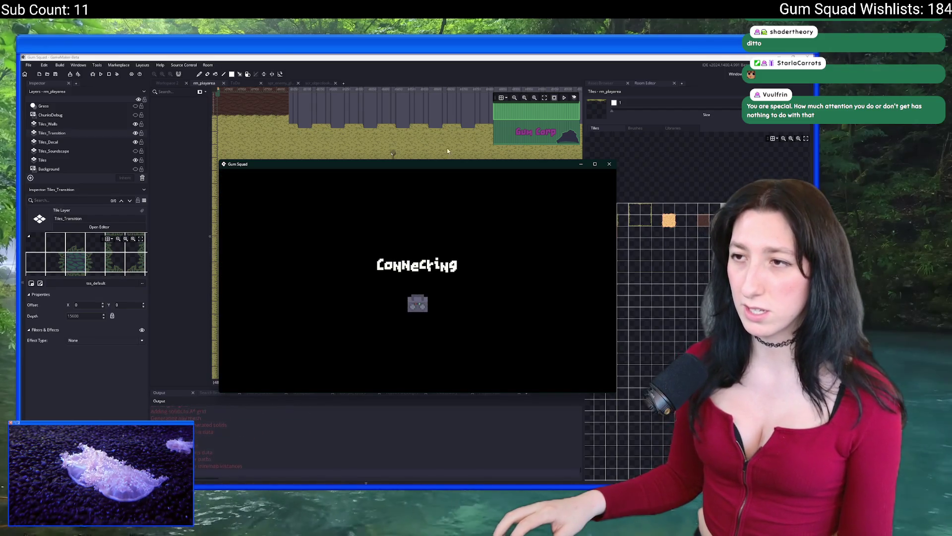
pyautogui.moveTo(443, 166); pyautogui.dragTo(482, 57)
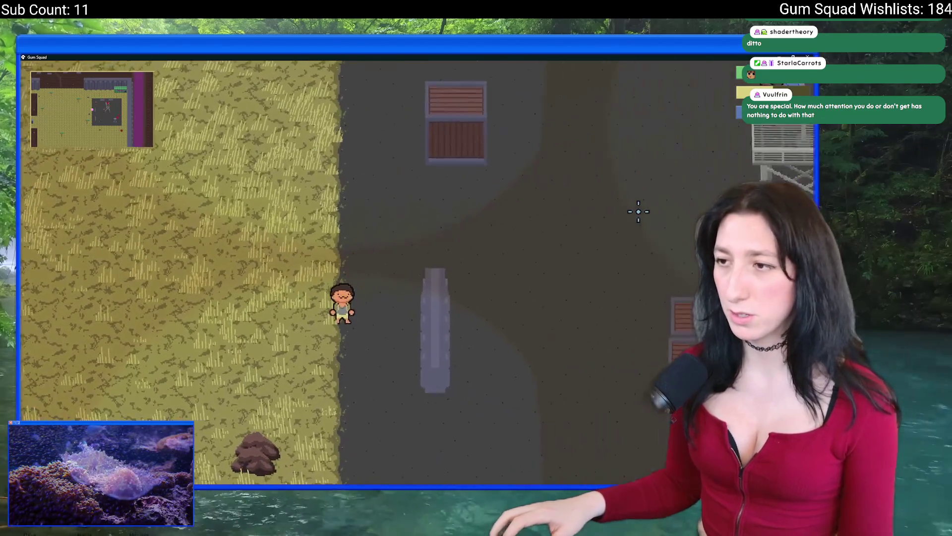
pyautogui.press('Tab')
pyautogui.click(160, 308)
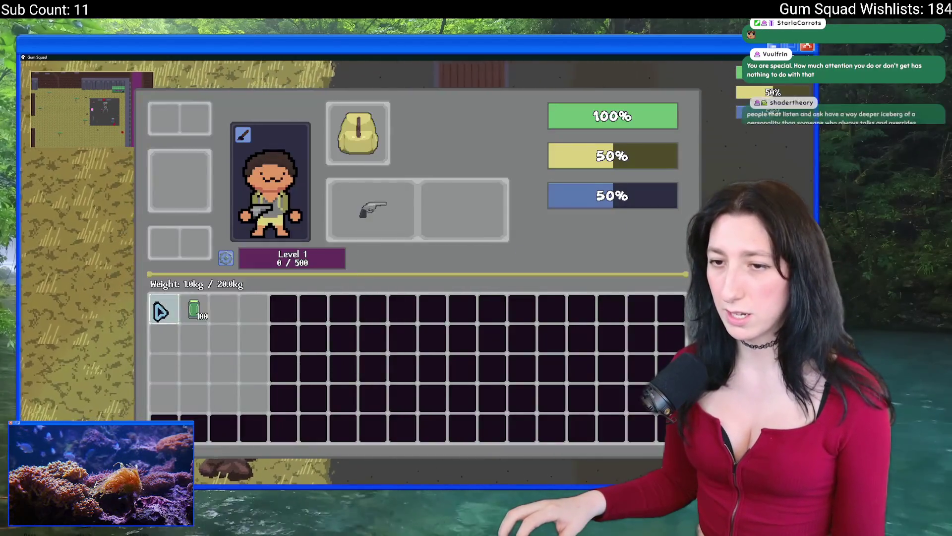
pyautogui.press('Tab')
# Walk the character down and right past the pillar, then close the game and recentre the compound.
pyautogui.press('s')
pyautogui.press('a')
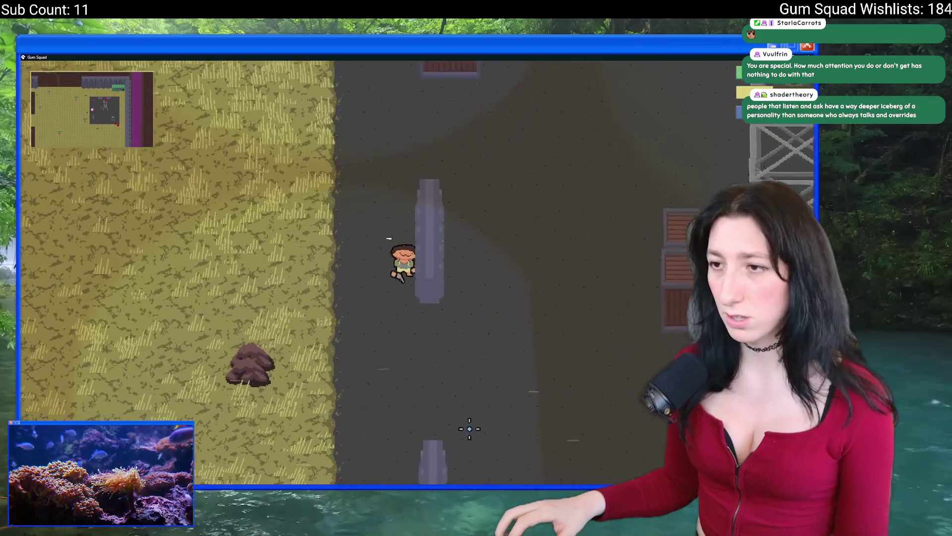
pyautogui.press('s')
pyautogui.press('d')
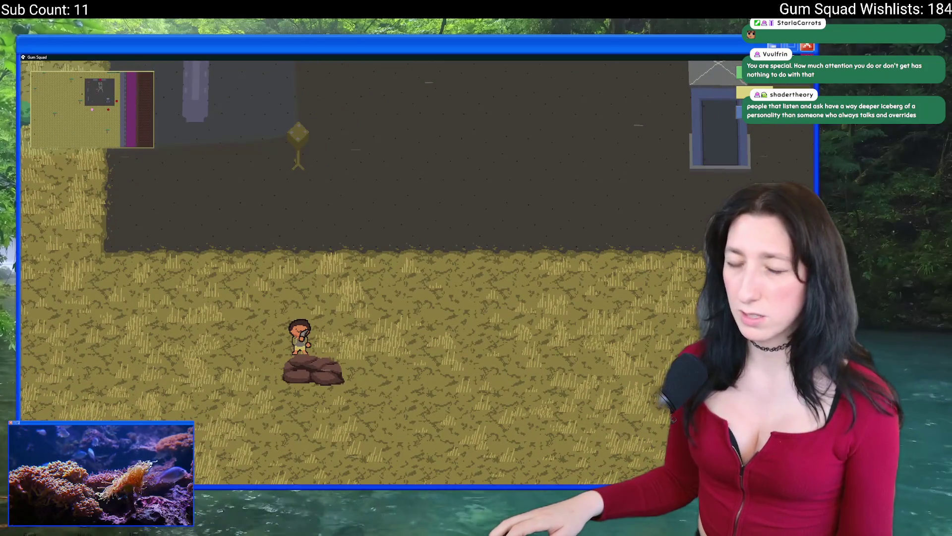
pyautogui.click(807, 57)
pyautogui.scroll(3, 454, 251)
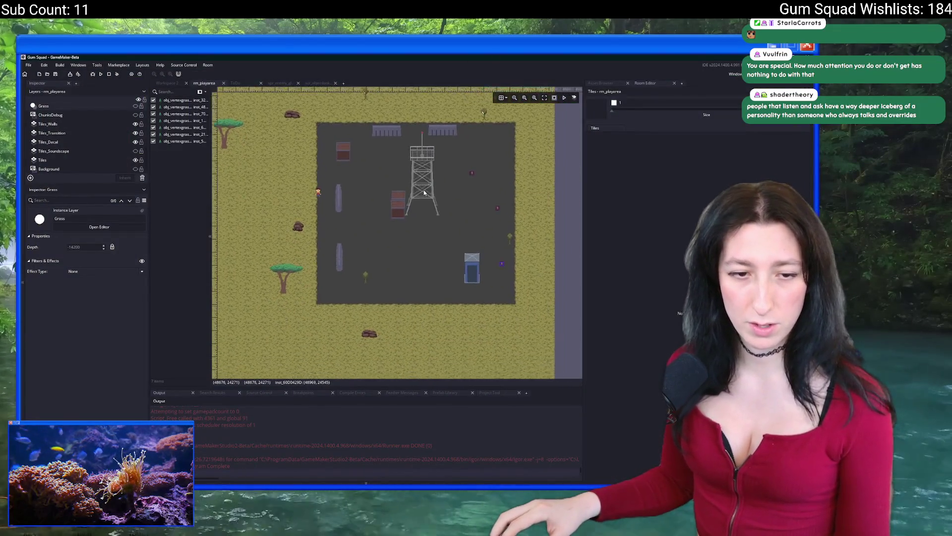
pyautogui.moveTo(425, 165); pyautogui.dragTo(369, 198)
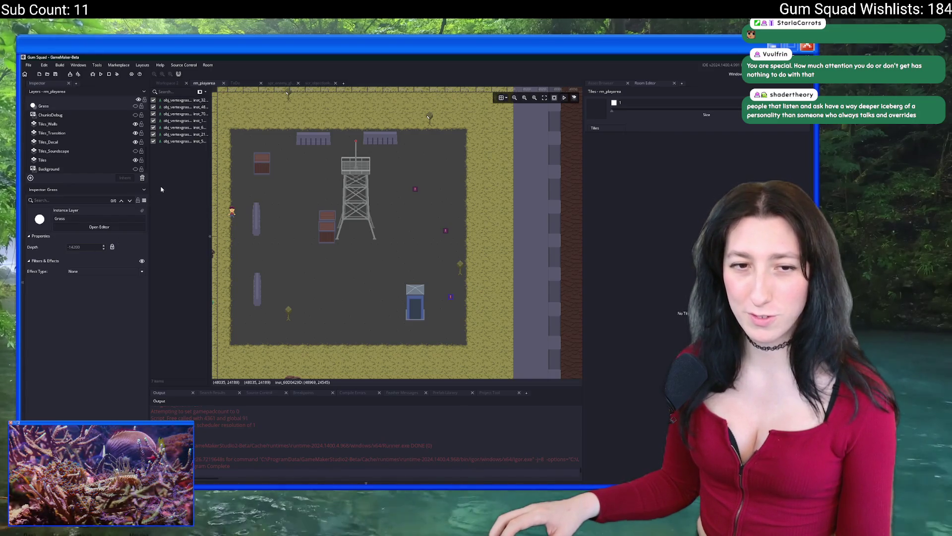
# Check the Tiles_Transition and Tiles_Decal layers, pan to the grass, and run the game with F5.
pyautogui.click(79, 133)
pyautogui.click(70, 144)
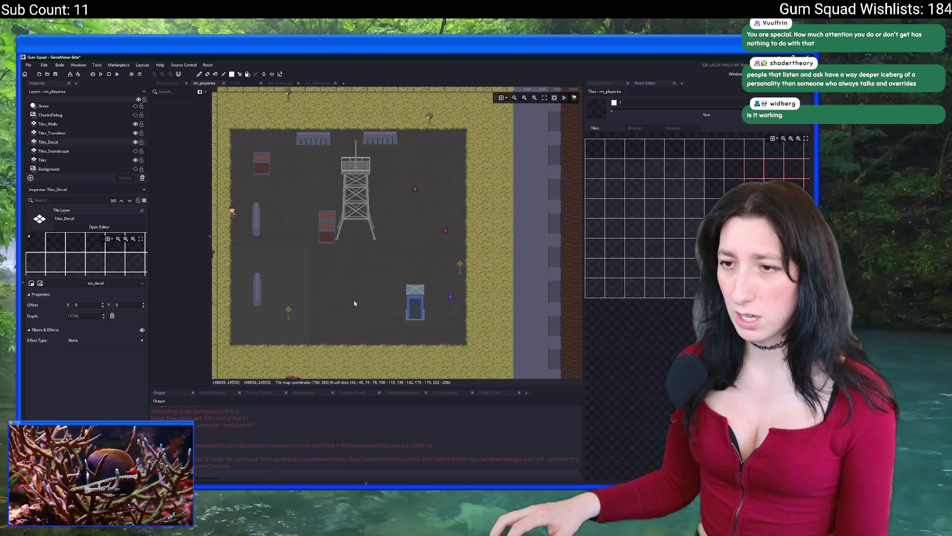
pyautogui.moveTo(235, 212); pyautogui.dragTo(335, 212)
pyautogui.scroll(1, 338, 212)
pyautogui.scroll(3, 339, 212)
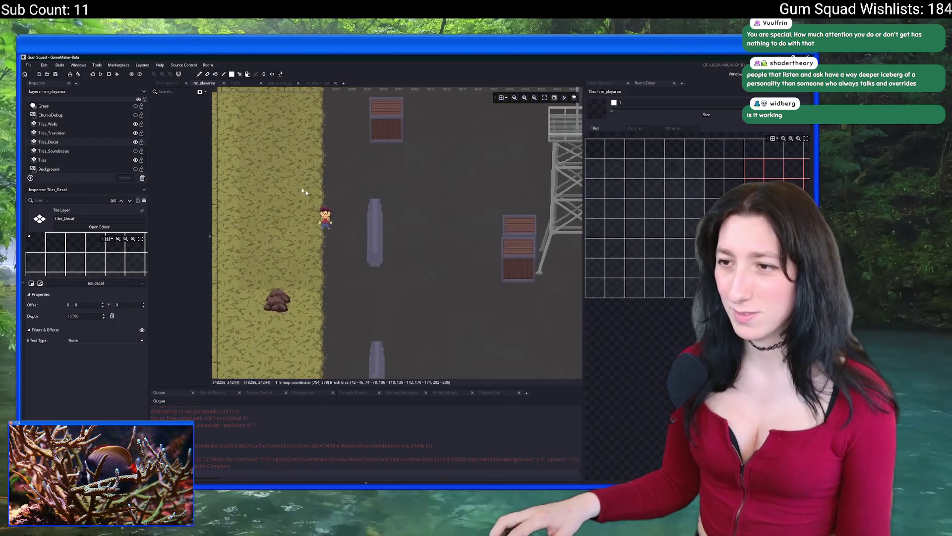
pyautogui.click(89, 131)
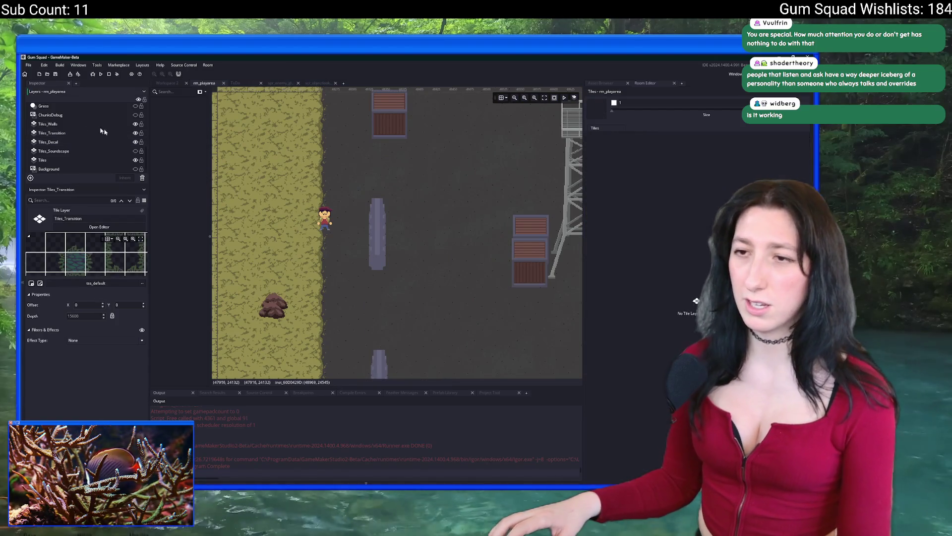
pyautogui.press('F5')
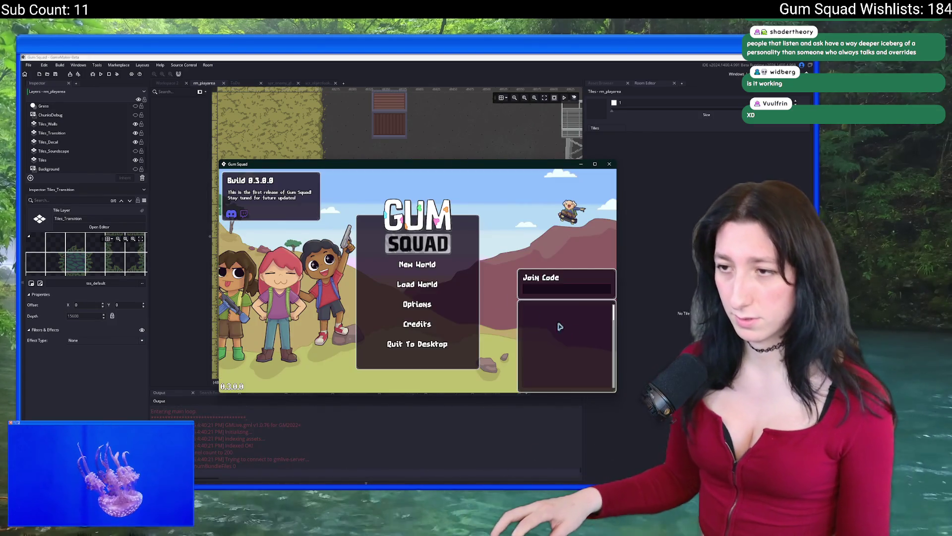
# Create a new world lobby and maximise the game window.
pyautogui.click(417, 264)
pyautogui.click(417, 327)
pyautogui.moveTo(437, 164)
pyautogui.mouseDown()
pyautogui.moveTo(395, 57)
pyautogui.moveTo(417, 56)
pyautogui.mouseUp()
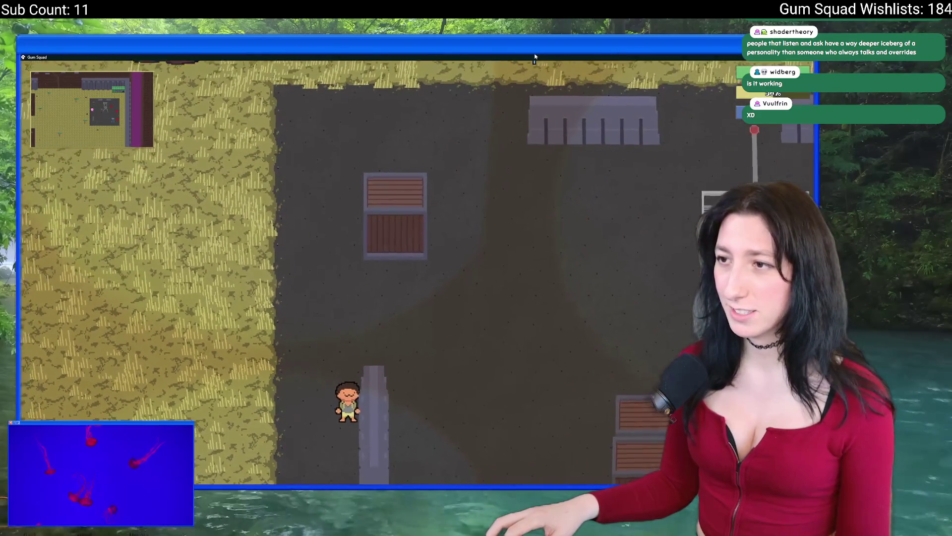
pyautogui.press('Tab')
pyautogui.press('Tab')
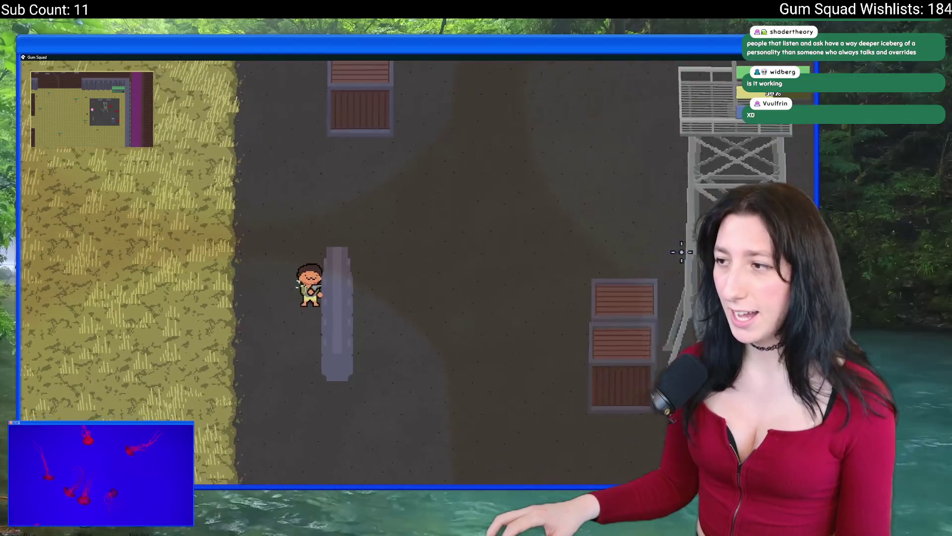
# Walk the character north, then south and east to the blue door.
pyautogui.press('w')
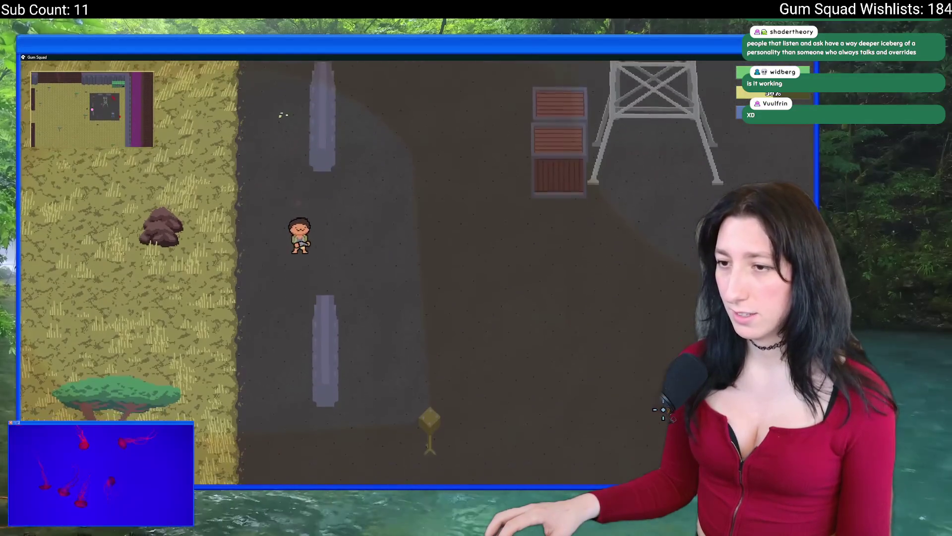
pyautogui.press('s')
pyautogui.press('d')
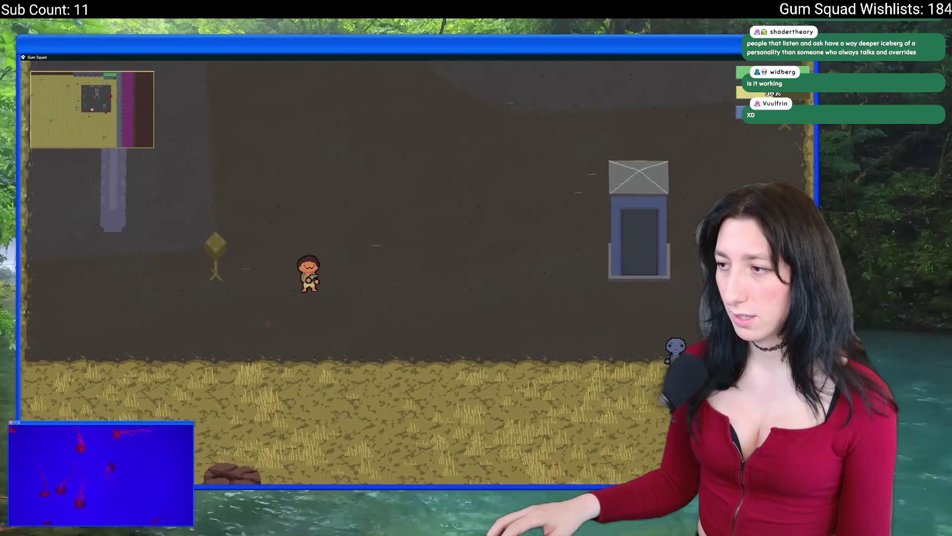
pyautogui.press('d')
pyautogui.press('s')
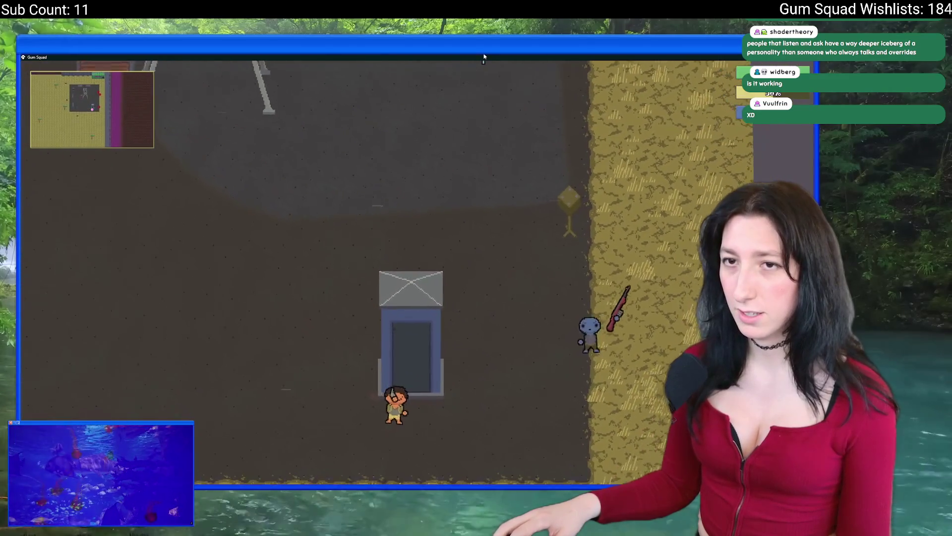
pyautogui.press('w')
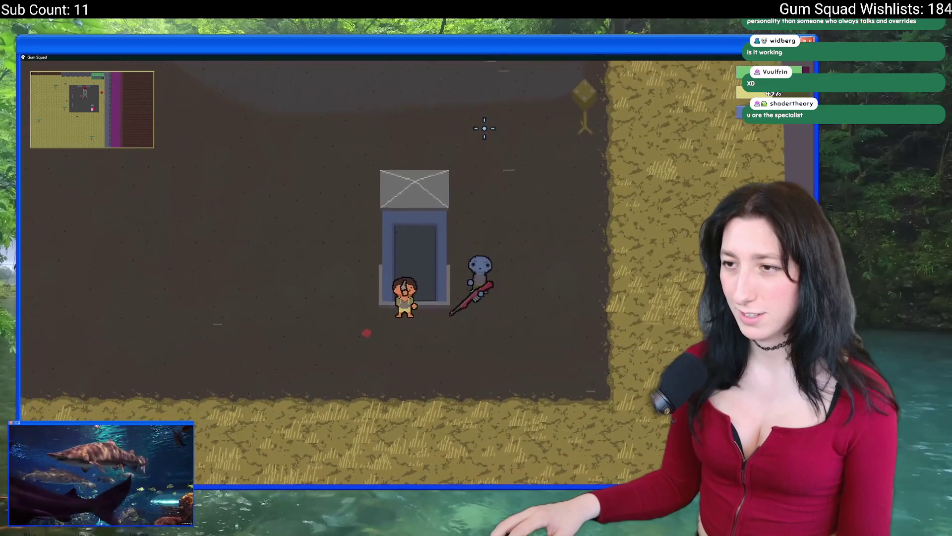
# Slash the merc below the door to disarm it, then run up into the grass strip.
pyautogui.press('w')
pyautogui.press('a')
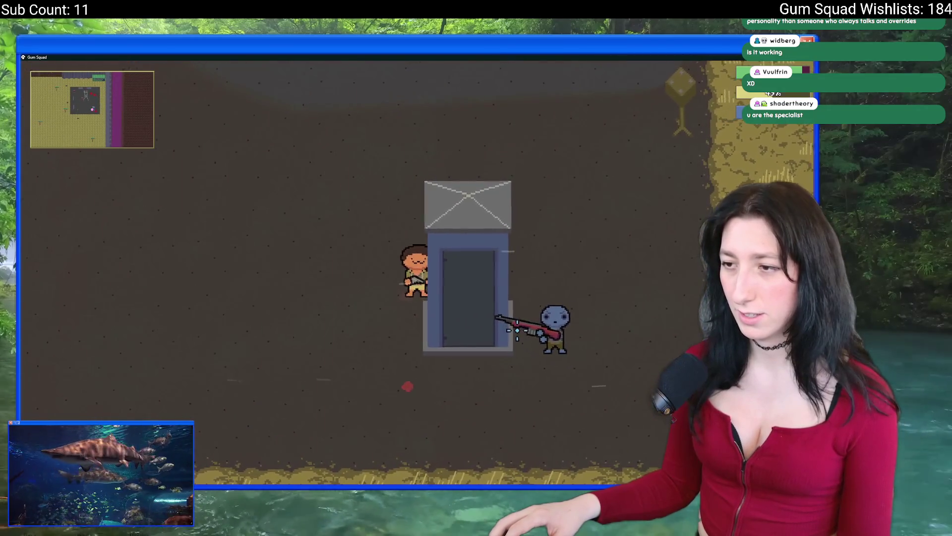
pyautogui.press('s')
pyautogui.click(433, 178)
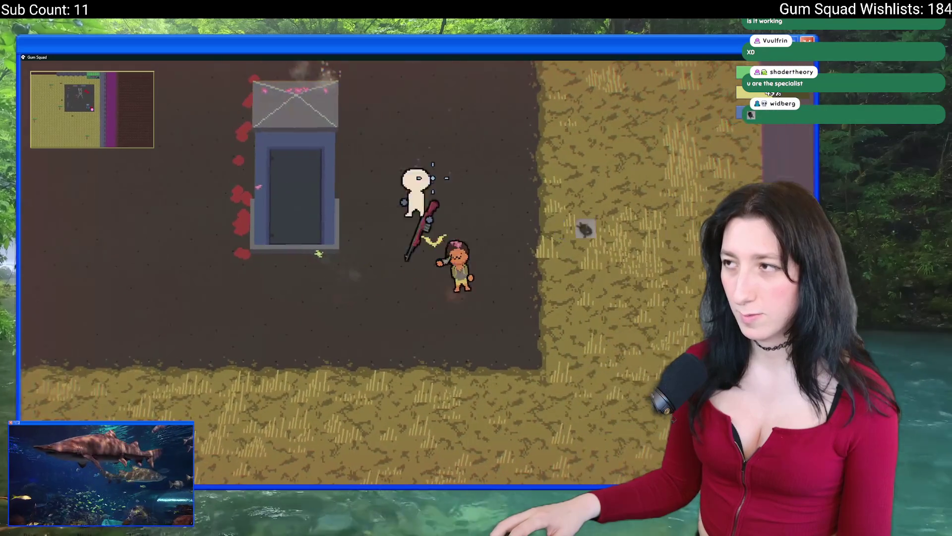
pyautogui.press('d')
pyautogui.press('w')
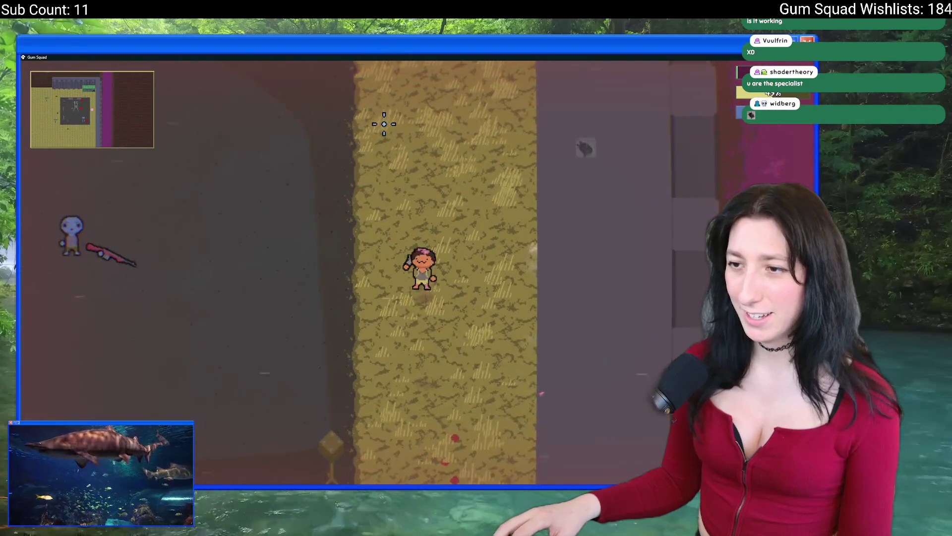
pyautogui.press('w')
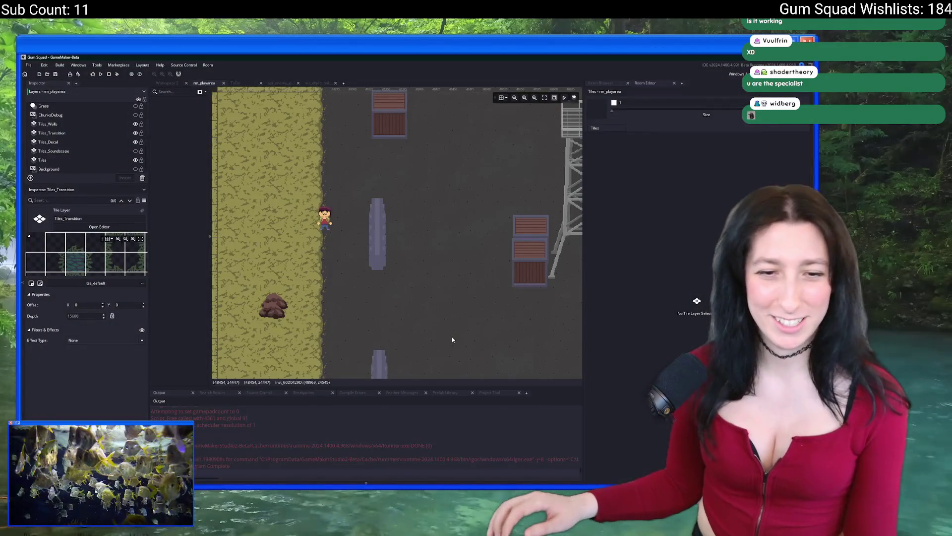
# Zoom around the watchtower room, show the Tiles assets, then switch to the Twitch browser.
pyautogui.scroll(-3, 483, 213)
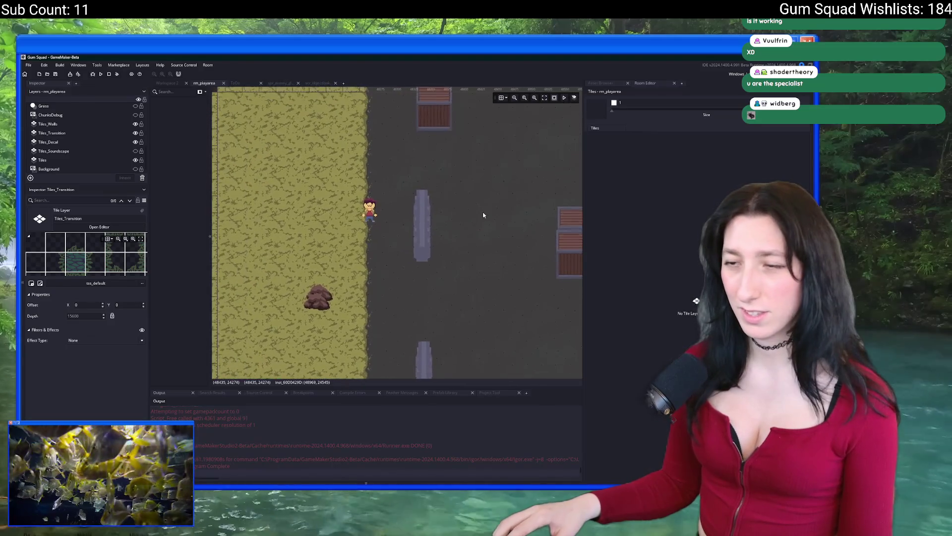
pyautogui.scroll(-1, 484, 214)
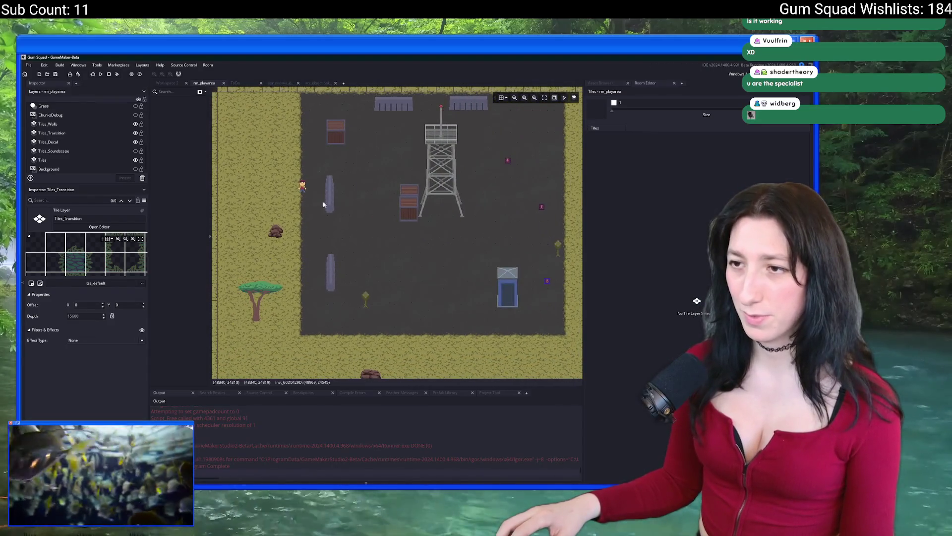
pyautogui.scroll(2, 319, 200)
pyautogui.scroll(-1, 320, 200)
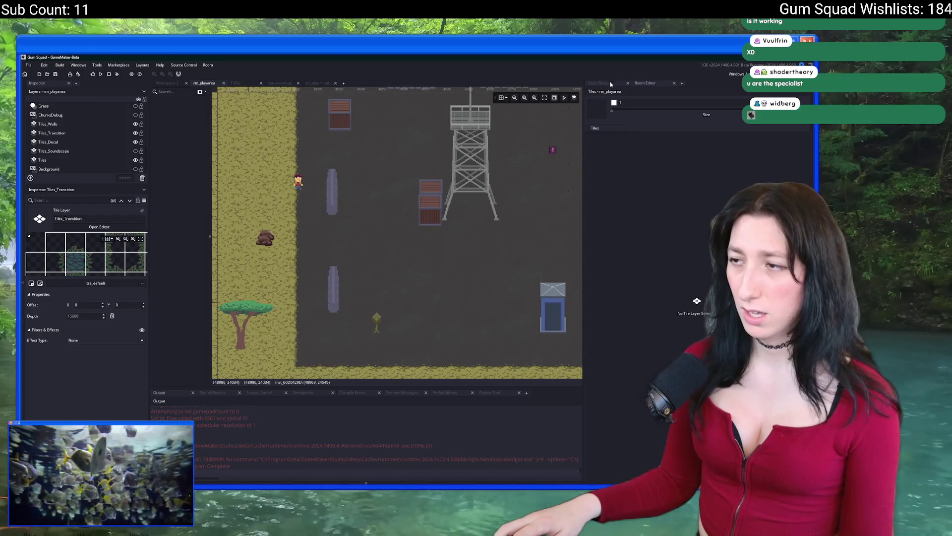
pyautogui.click(610, 83)
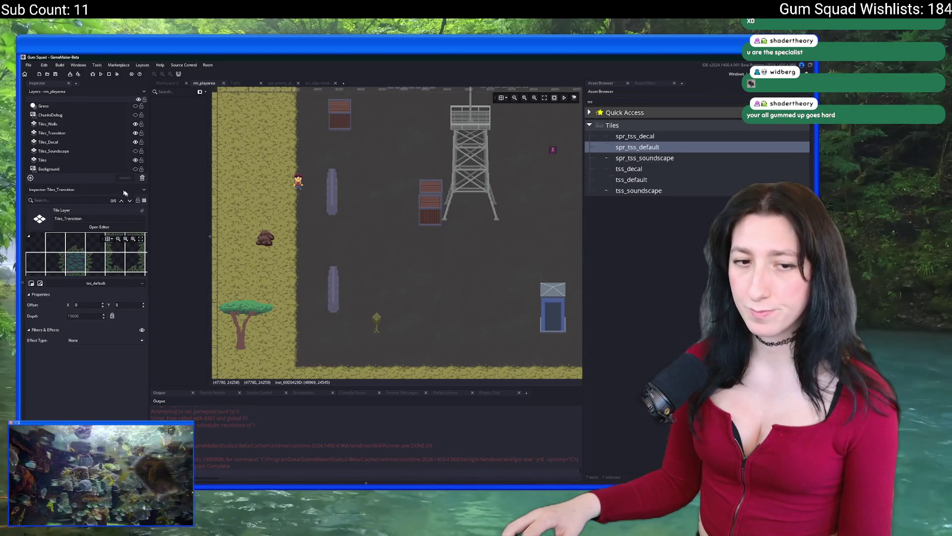
pyautogui.scroll(-3, 333, 218)
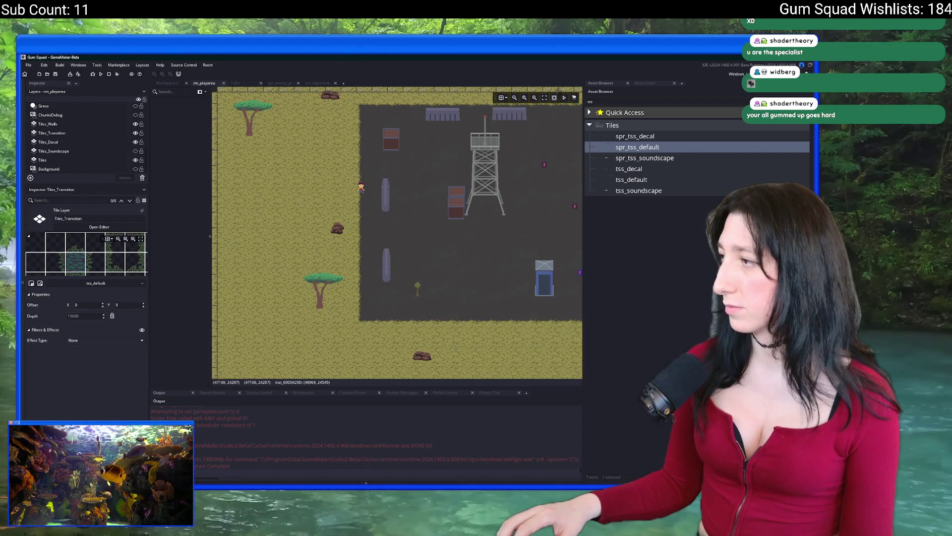
pyautogui.scroll(-3, 302, 242)
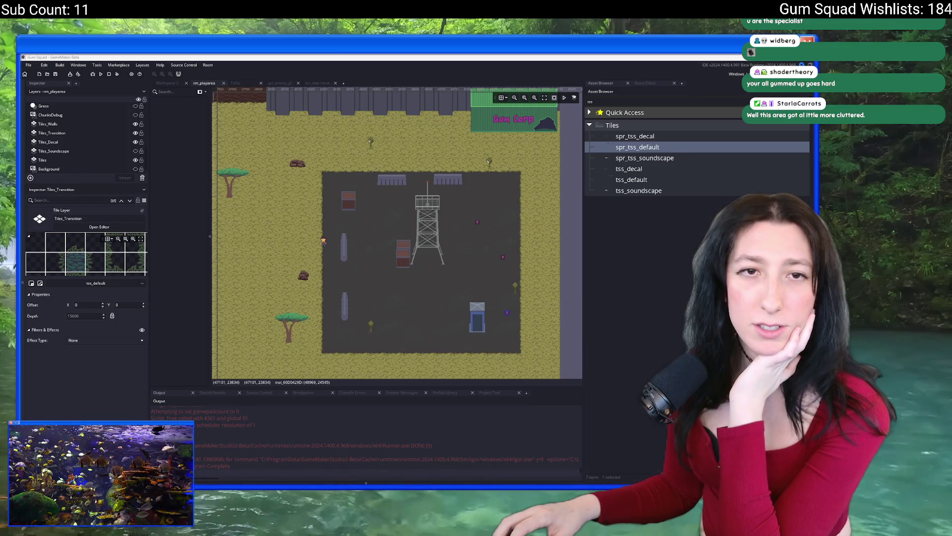
pyautogui.hotkey('alt', 'Tab')
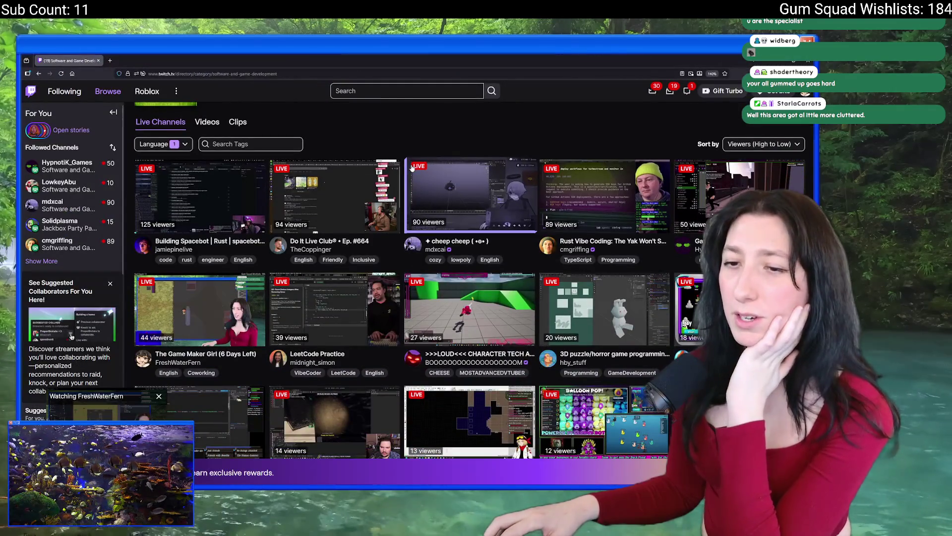
pyautogui.click(450, 75)
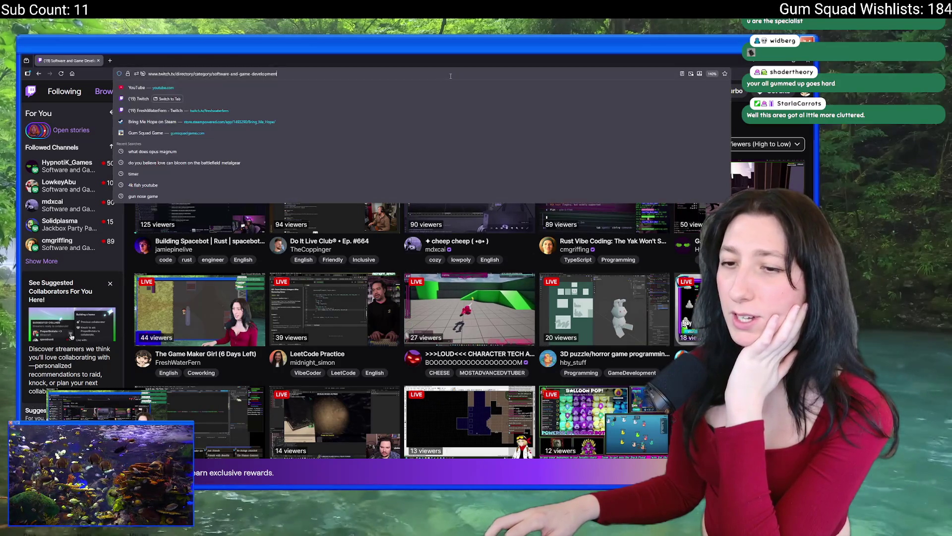
pyautogui.press('Return')
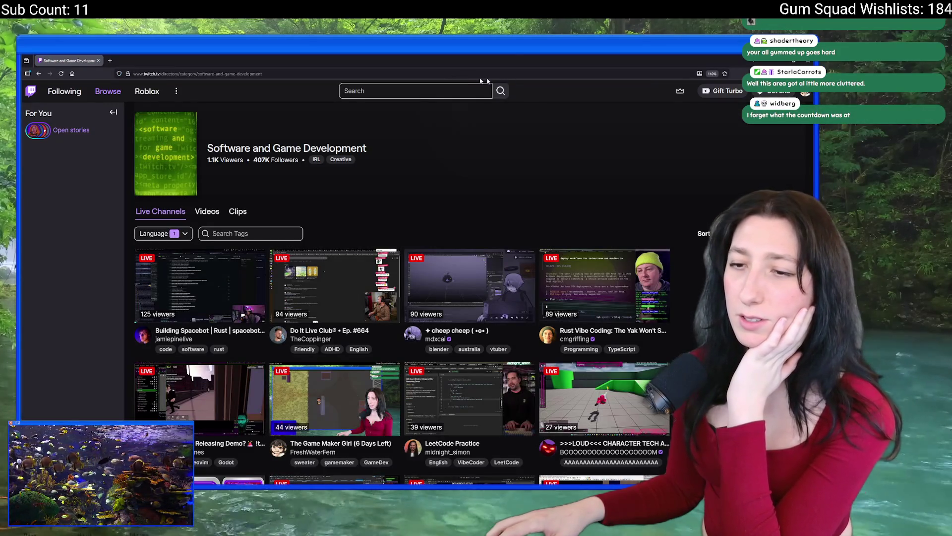
pyautogui.scroll(-2, 524, 106)
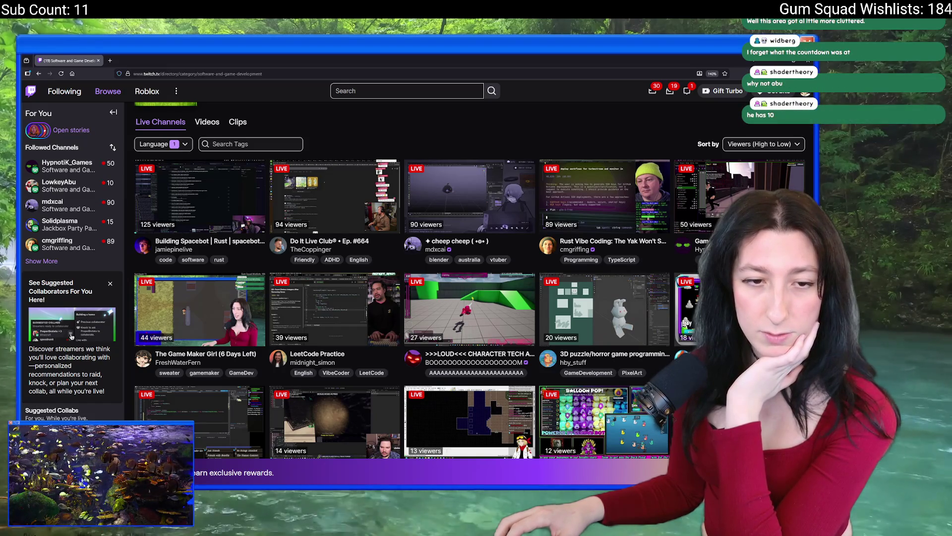
pyautogui.moveTo(184, 61)
pyautogui.mouseDown()
pyautogui.moveTo(330, 388)
pyautogui.moveTo(333, 421)
pyautogui.mouseUp()
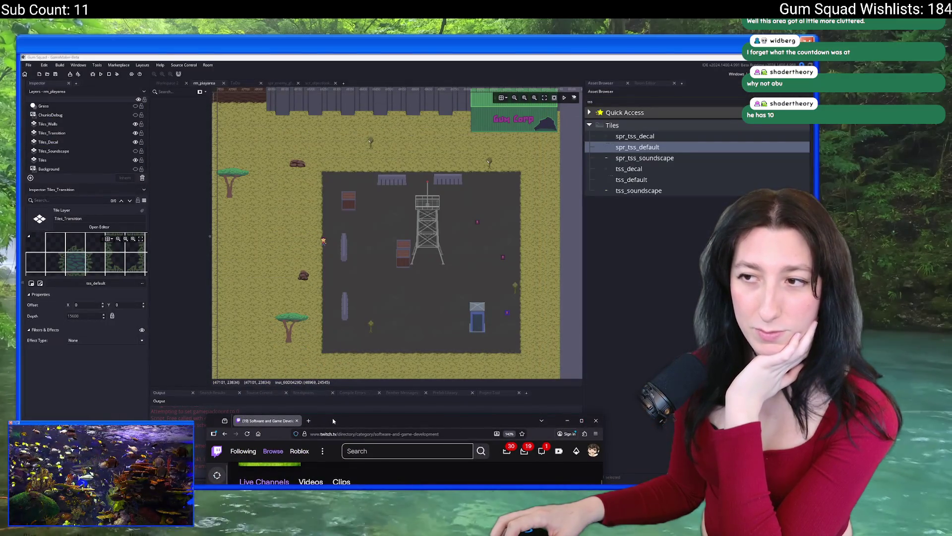
pyautogui.doubleClick(333, 421)
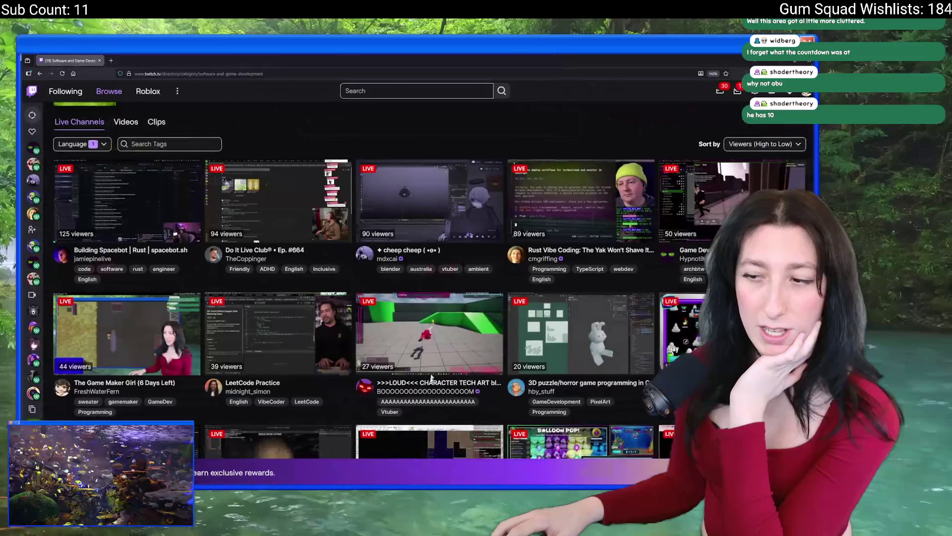
# Recolour the selected dark tile in the tile sheet with a lighter grey, #474747.
pyautogui.hotkey('alt', 'Tab')
pyautogui.scroll(2, 435, 214)
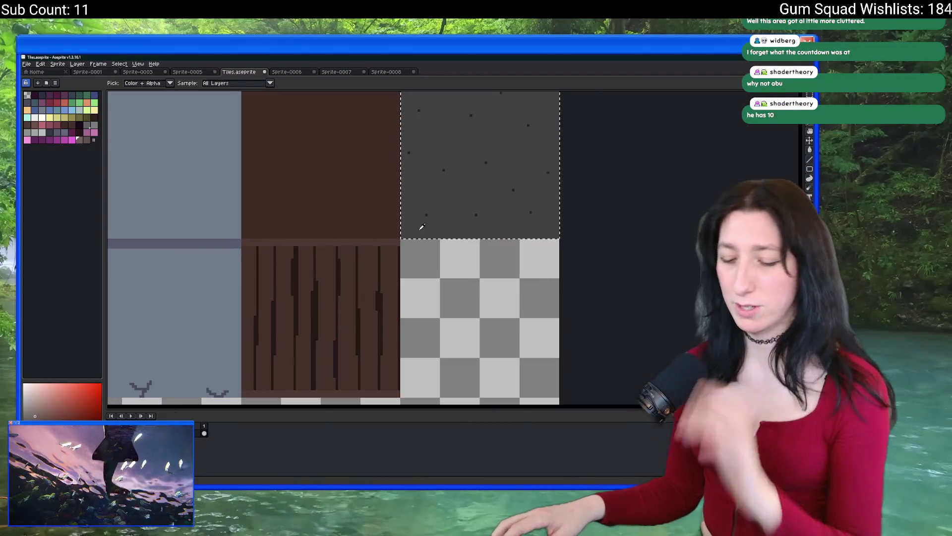
pyautogui.scroll(1, 445, 174)
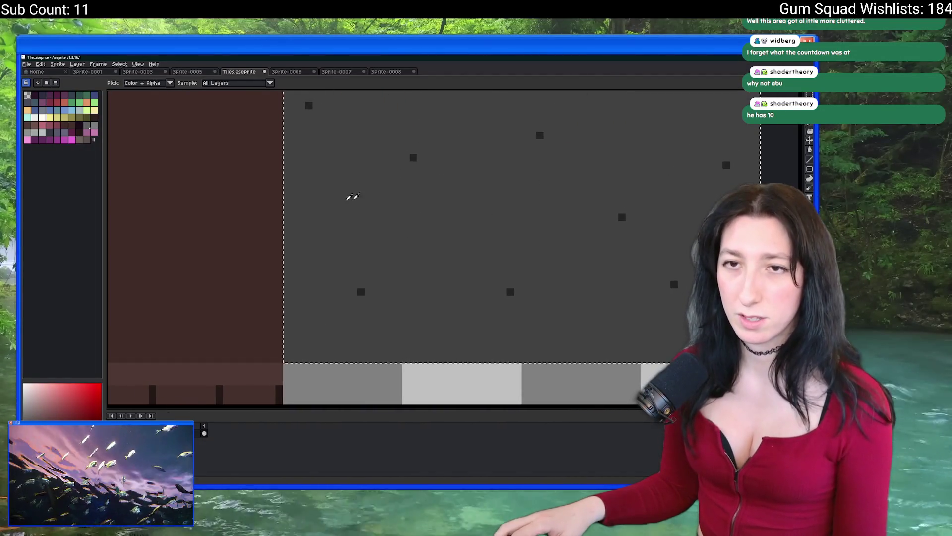
pyautogui.scroll(-2, 251, 174)
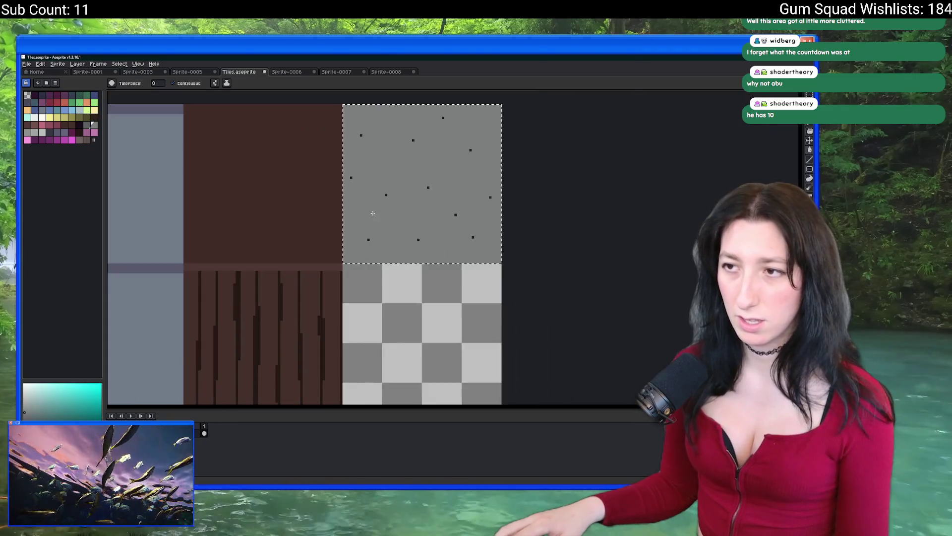
pyautogui.click(88, 126)
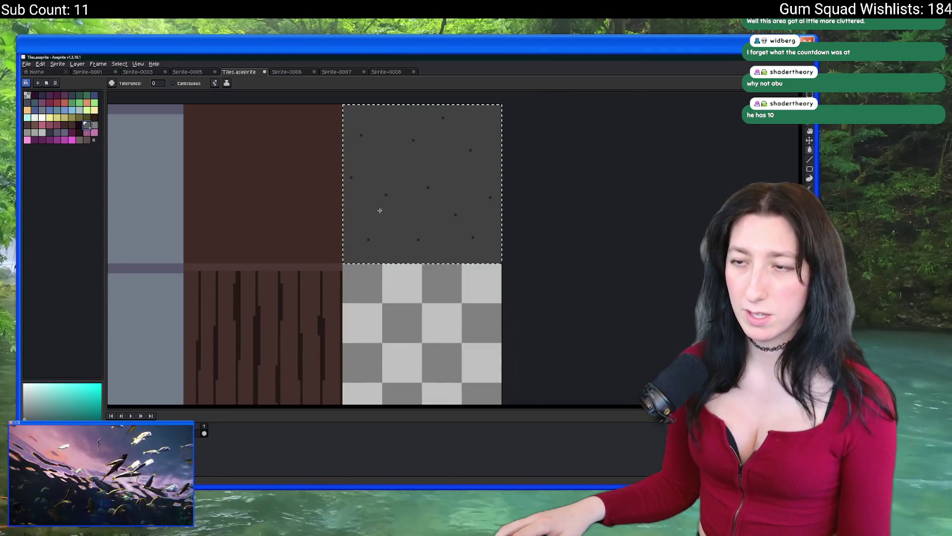
pyautogui.scroll(1, 380, 210)
pyautogui.press('i')
pyautogui.click(380, 209)
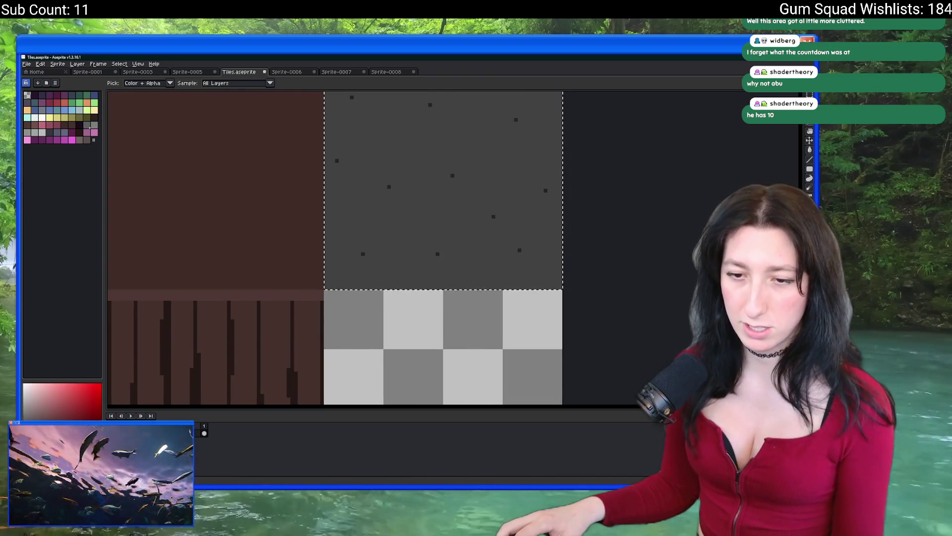
pyautogui.click(85, 124)
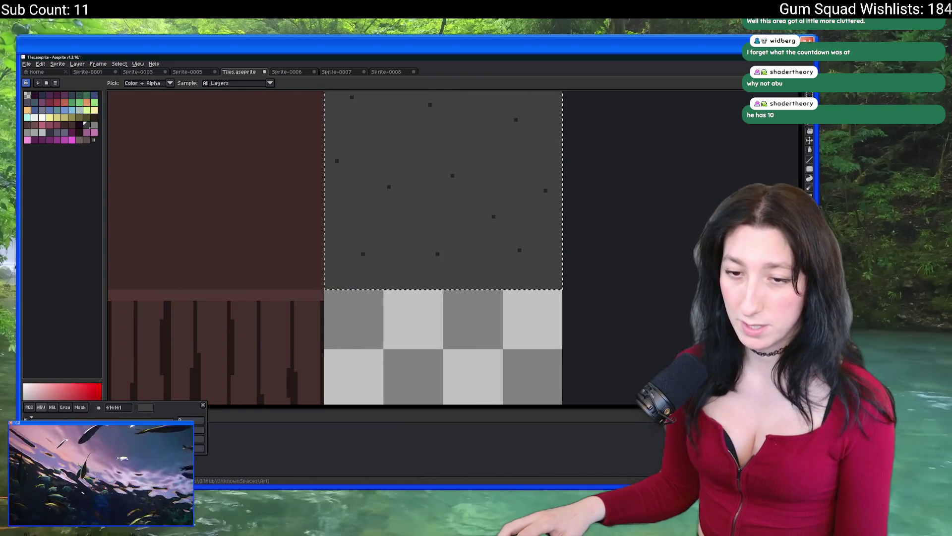
pyautogui.press('g')
pyautogui.click(409, 247)
pyautogui.scroll(-2, 409, 246)
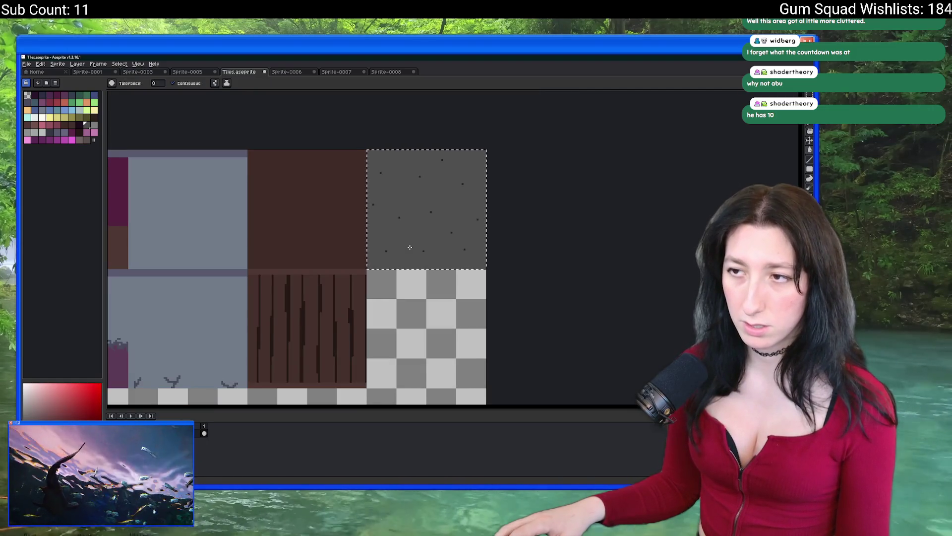
pyautogui.scroll(4, 397, 233)
# Fill one tile with a lighter grey swatch and another with a darker grey, then clear the selection.
pyautogui.press('i')
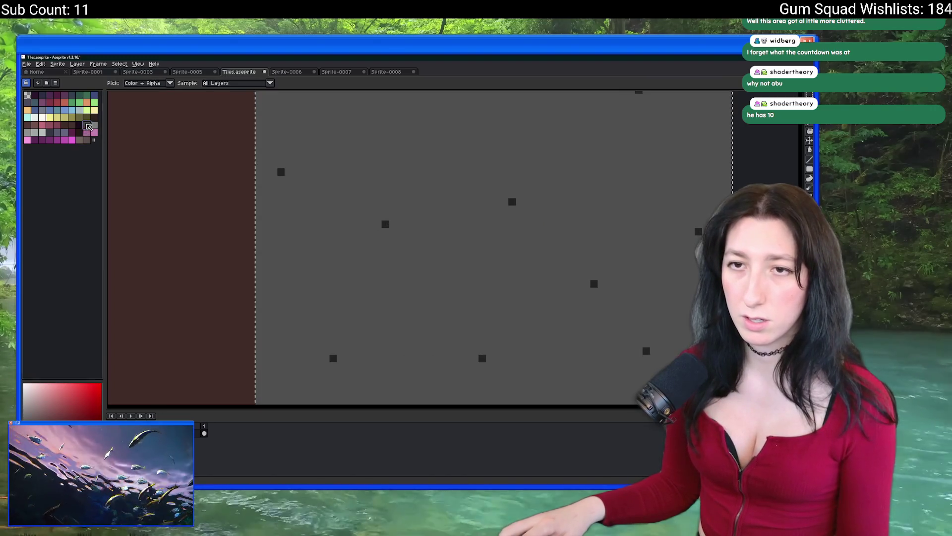
pyautogui.click(87, 125)
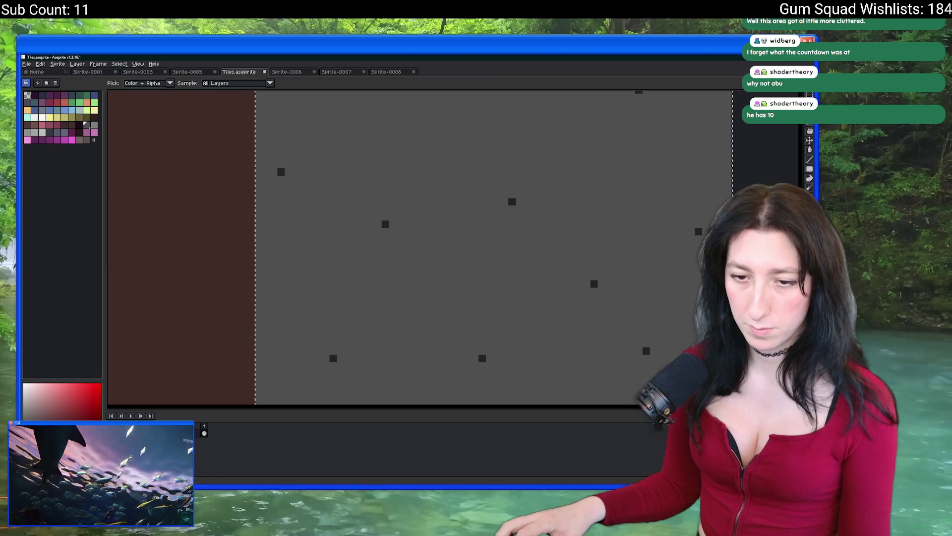
pyautogui.press('g')
pyautogui.click(399, 255)
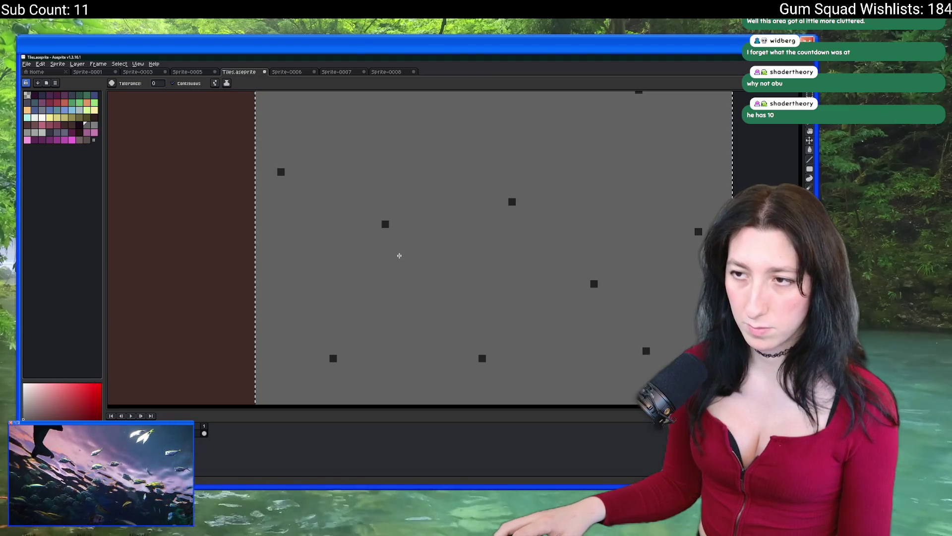
pyautogui.click(87, 125)
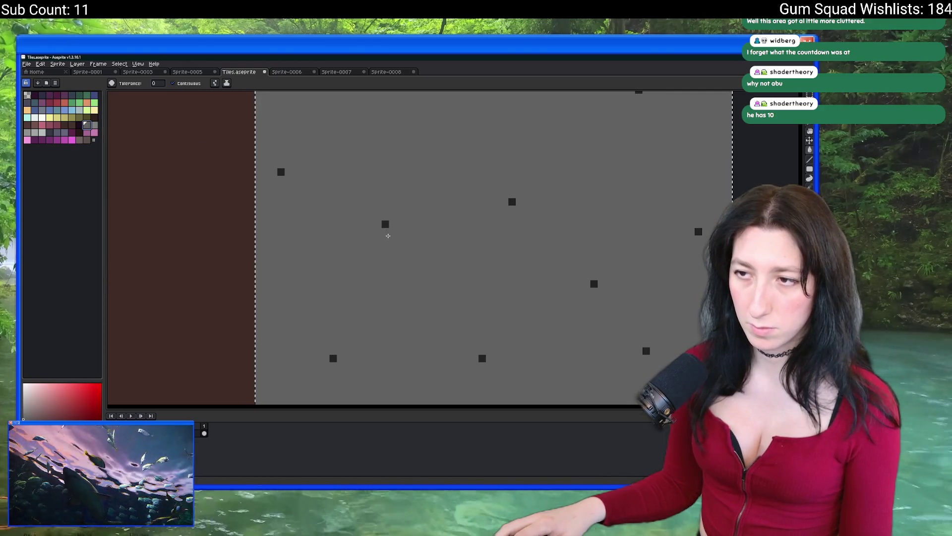
pyautogui.scroll(-3, 388, 236)
pyautogui.scroll(2, 388, 235)
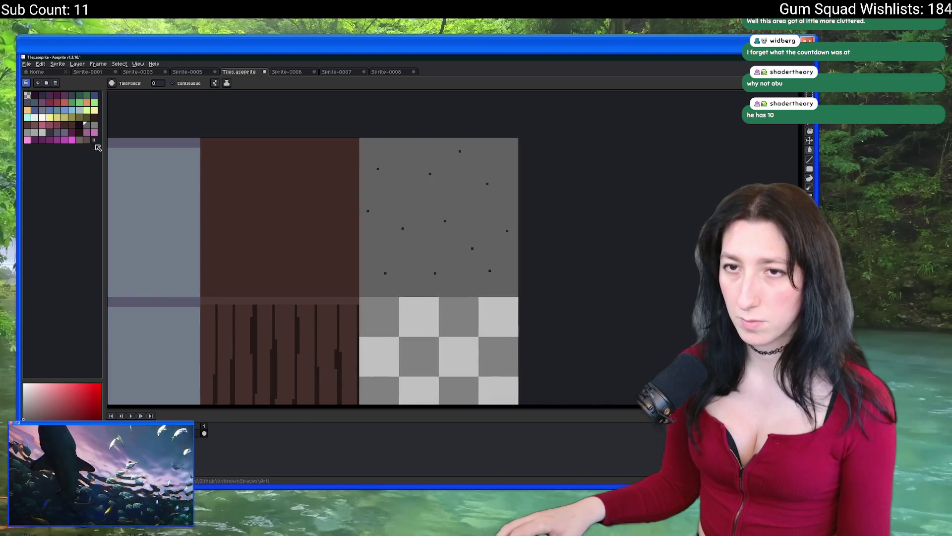
pyautogui.click(94, 125)
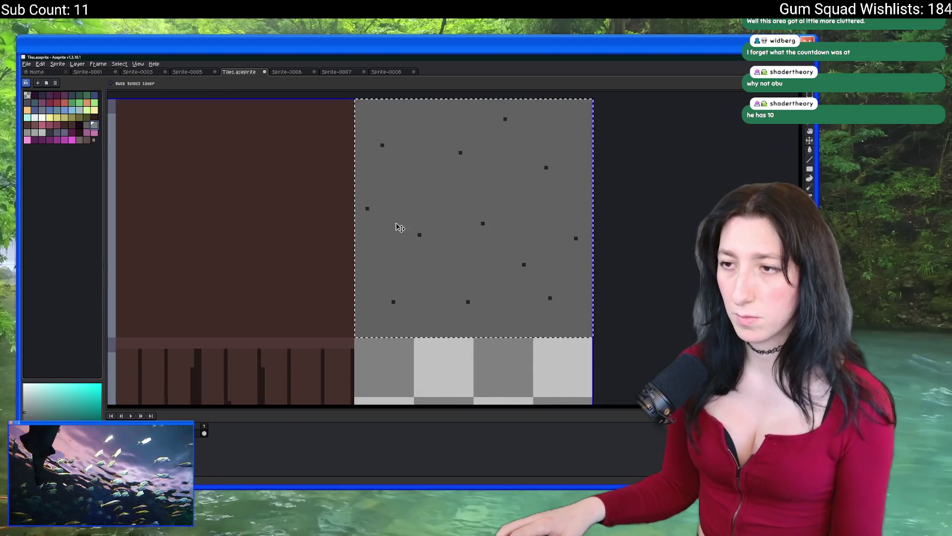
pyautogui.click(397, 223)
pyautogui.hotkey('ctrl', 'd')
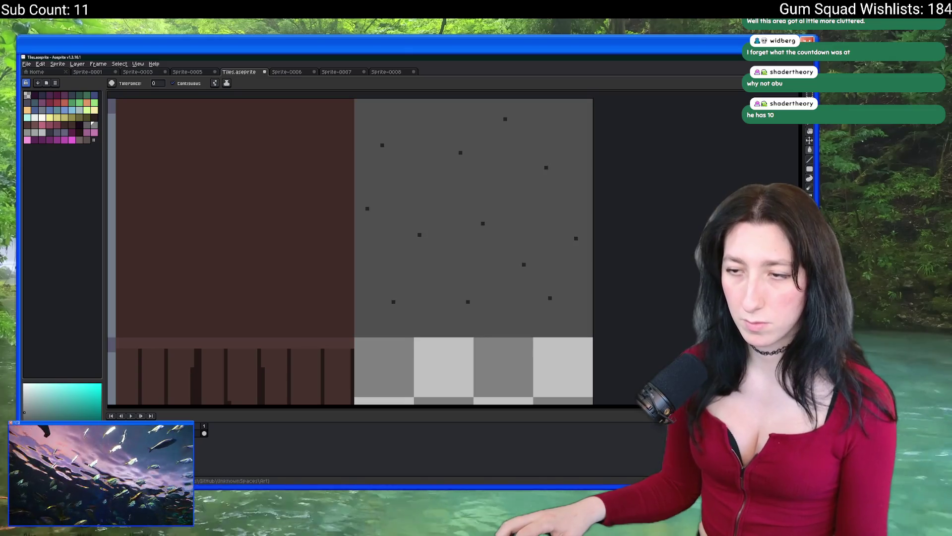
# Fill the grey tile with a brownish grey, then pick a dark palette colour across the brown tiles.
pyautogui.scroll(1, 428, 248)
pyautogui.press('i')
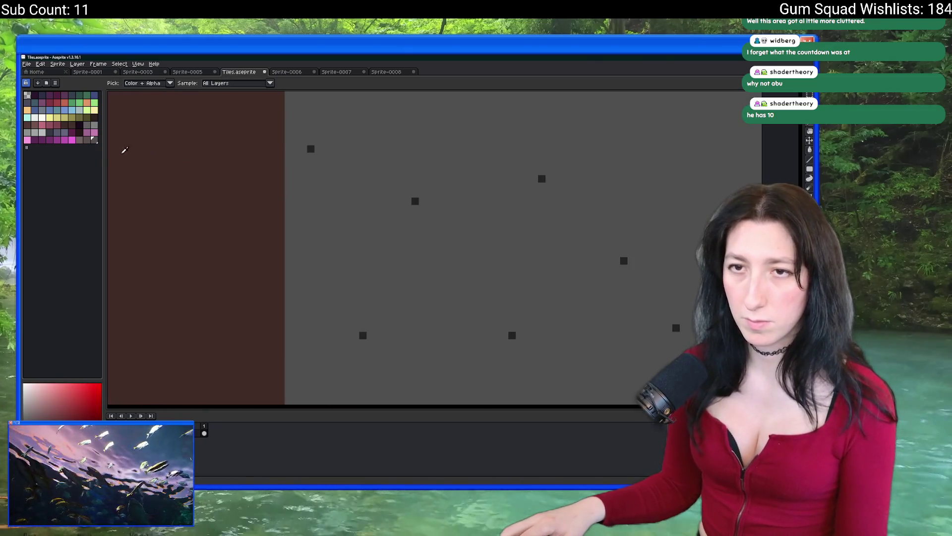
pyautogui.press('g')
pyautogui.click(370, 219)
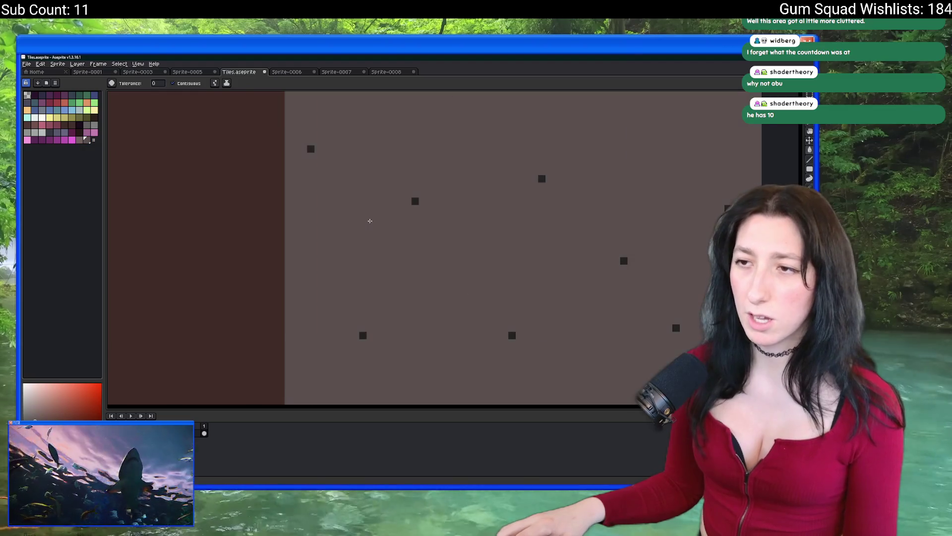
pyautogui.scroll(-1, 336, 179)
pyautogui.press('i')
pyautogui.click(79, 140)
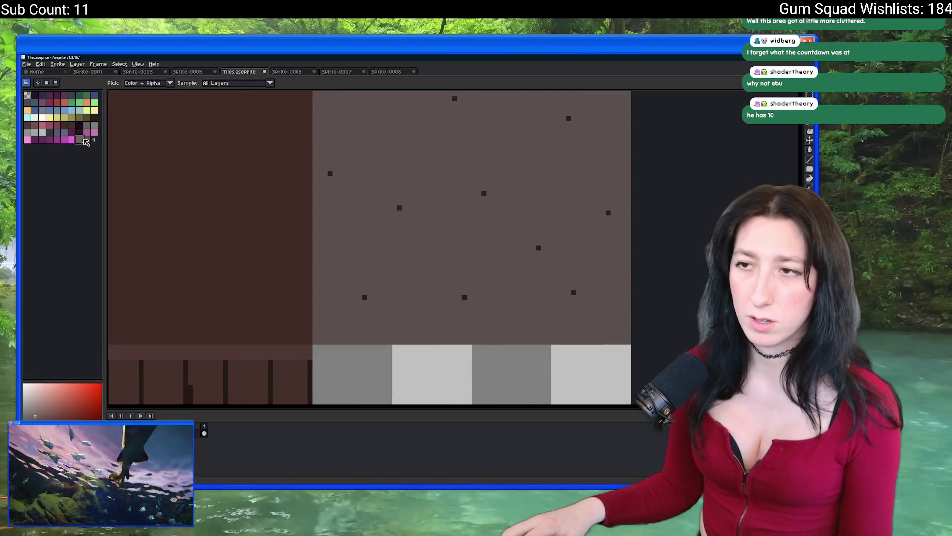
pyautogui.scroll(-3, 386, 211)
pyautogui.scroll(4, 387, 211)
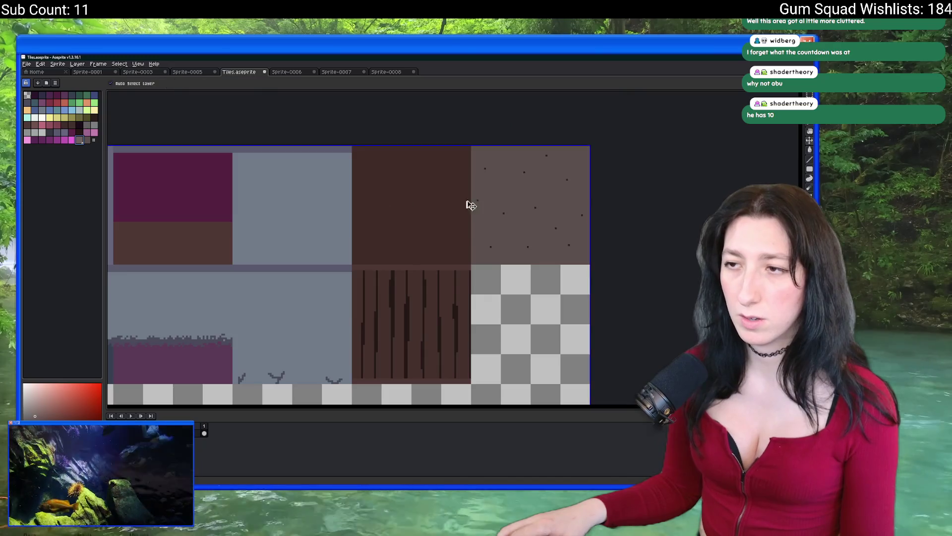
pyautogui.moveTo(374, 169); pyautogui.dragTo(157, 197)
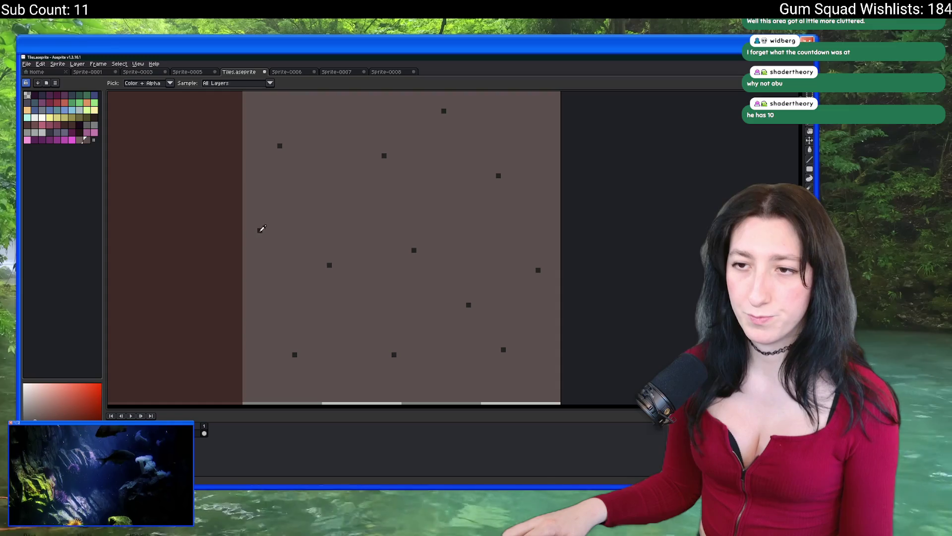
pyautogui.click(87, 125)
pyautogui.scroll(-2, 453, 179)
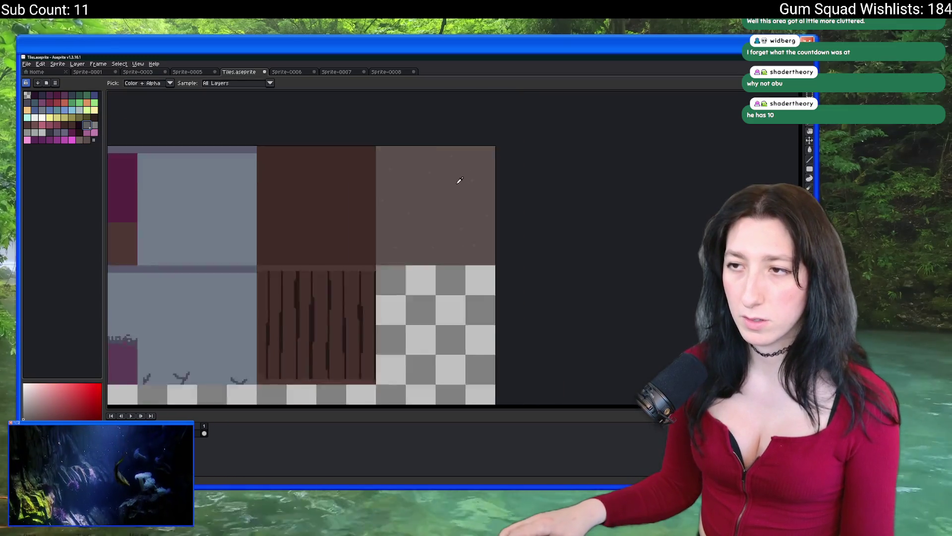
pyautogui.scroll(1, 446, 196)
pyautogui.scroll(-1, 424, 208)
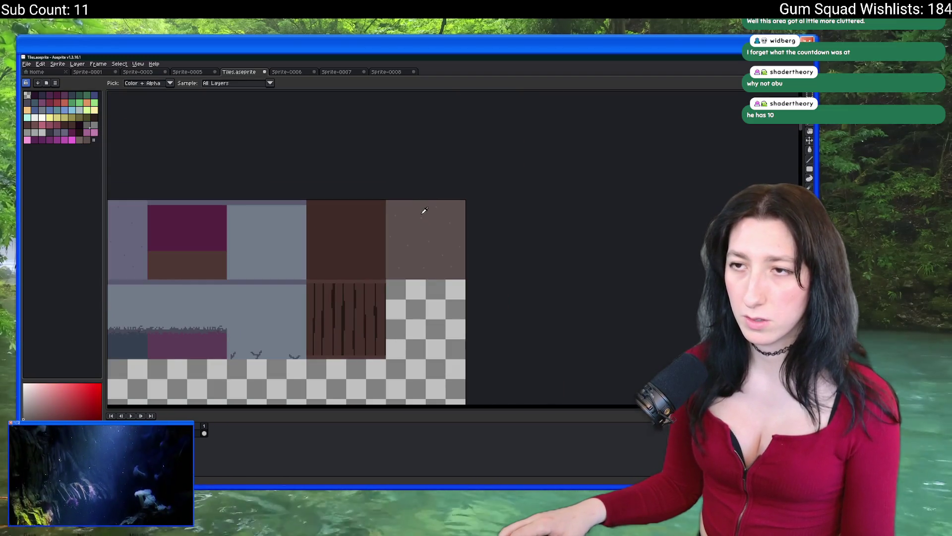
# Save Tiles.aseprite and export the tileset as an image.
pyautogui.hotkey('ctrl', 's')
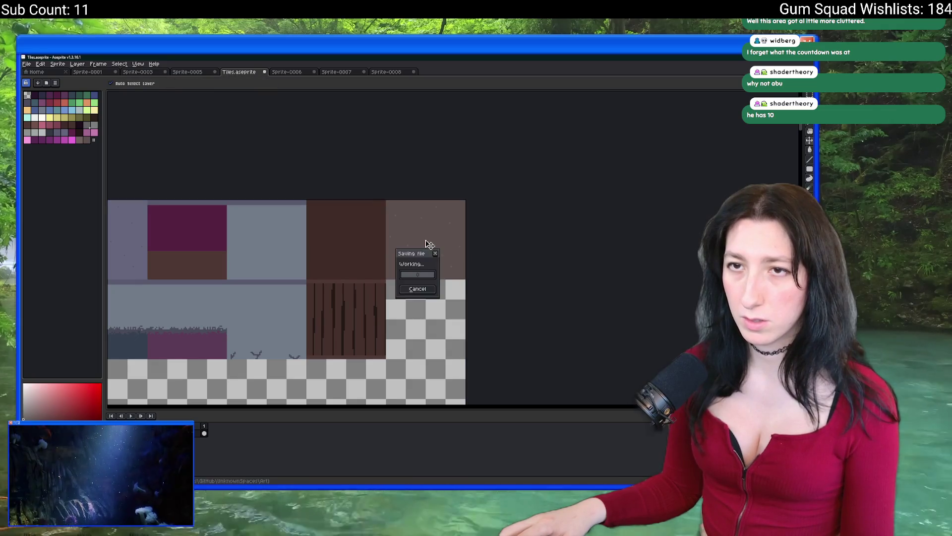
pyautogui.hotkey('ctrl', 'alt', 'shift', 's')
pyautogui.click(566, 278)
pyautogui.hotkey('alt', 'Tab')
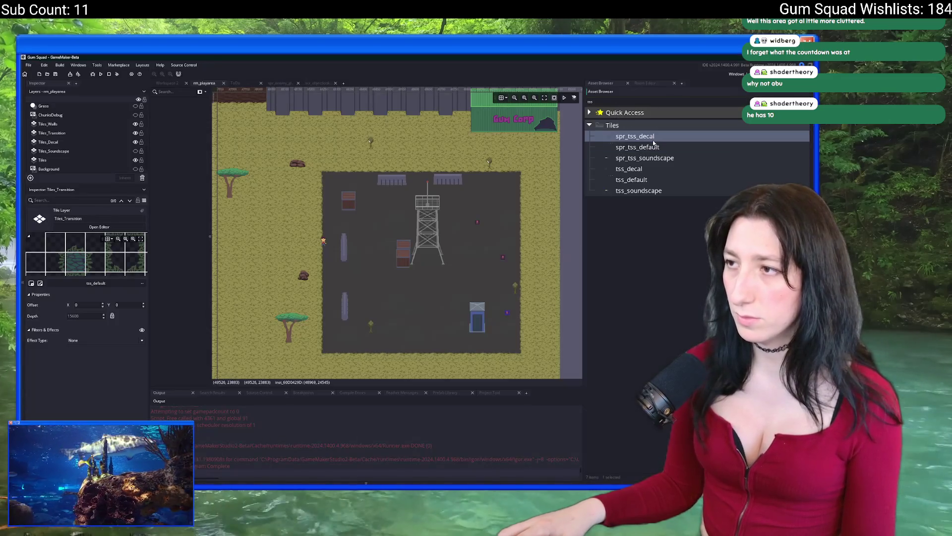
# Replace the spr_tss_default sprite's image with the exported tileset file.
pyautogui.doubleClick(645, 147)
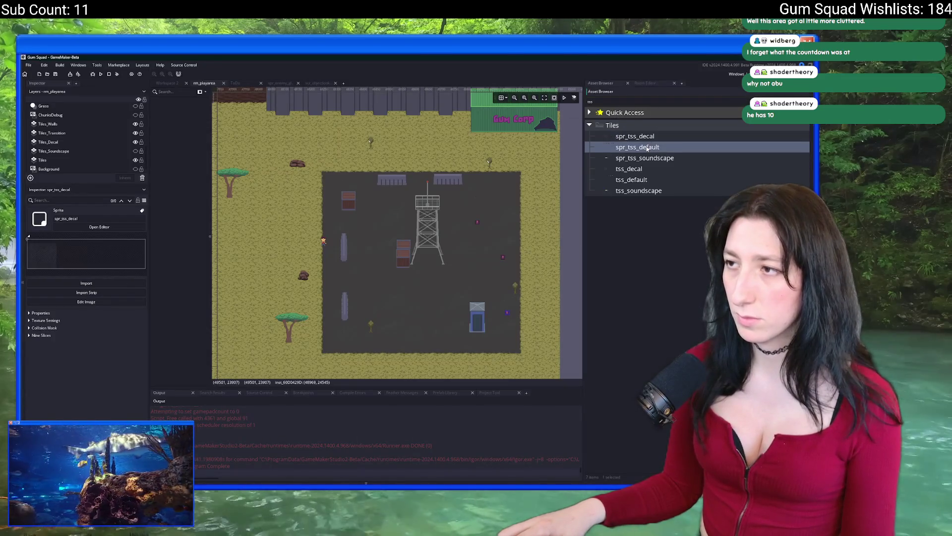
pyautogui.click(238, 218)
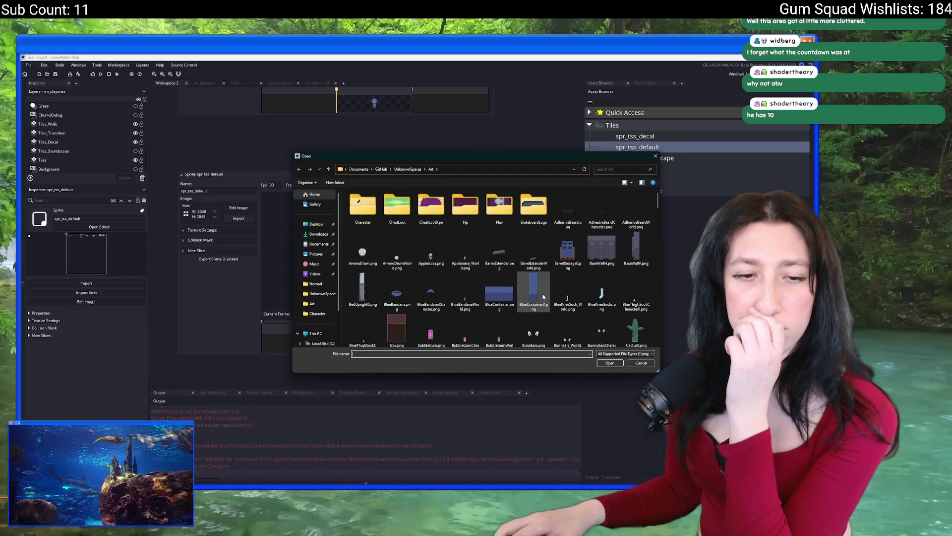
pyautogui.scroll(-5, 570, 278)
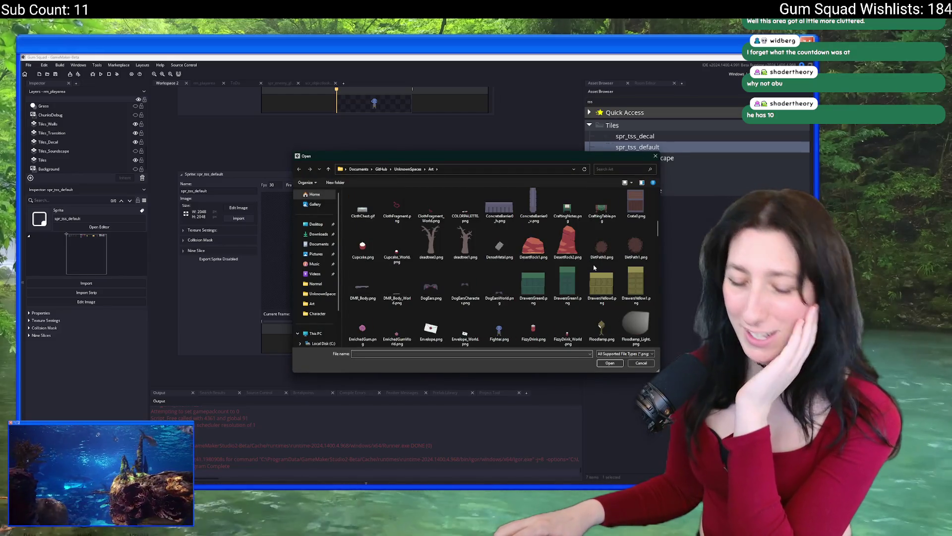
pyautogui.write('thirst')
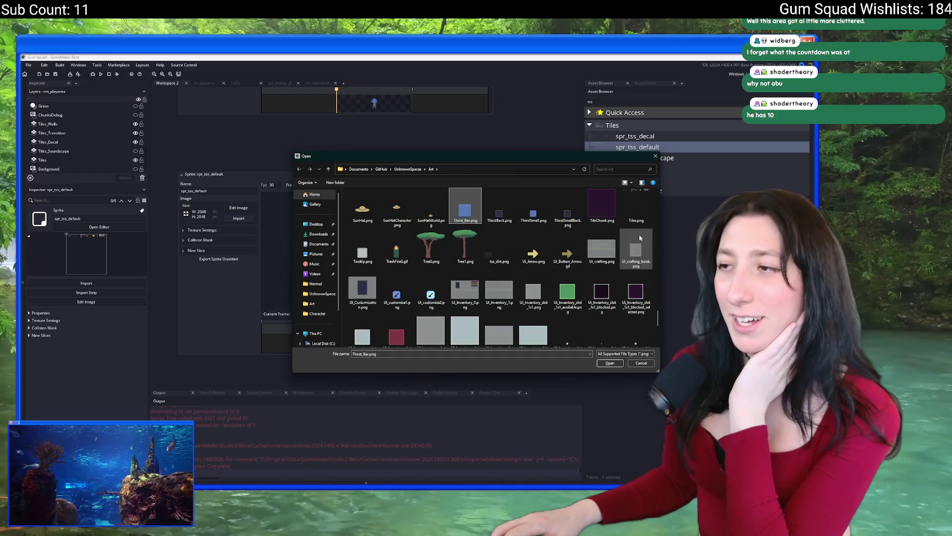
pyautogui.doubleClick(465, 206)
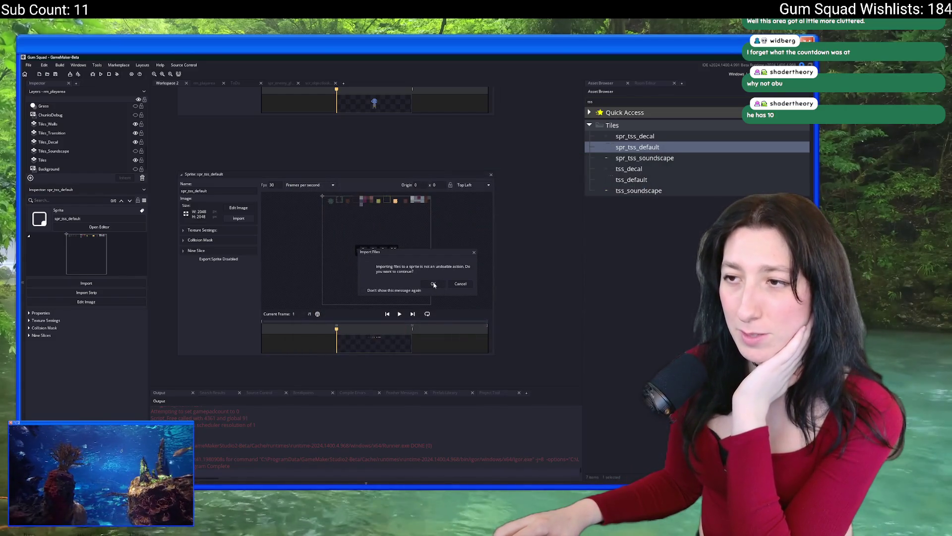
pyautogui.press('Return')
# Return to rm_playarea, run the game and start a new world lobby.
pyautogui.click(213, 84)
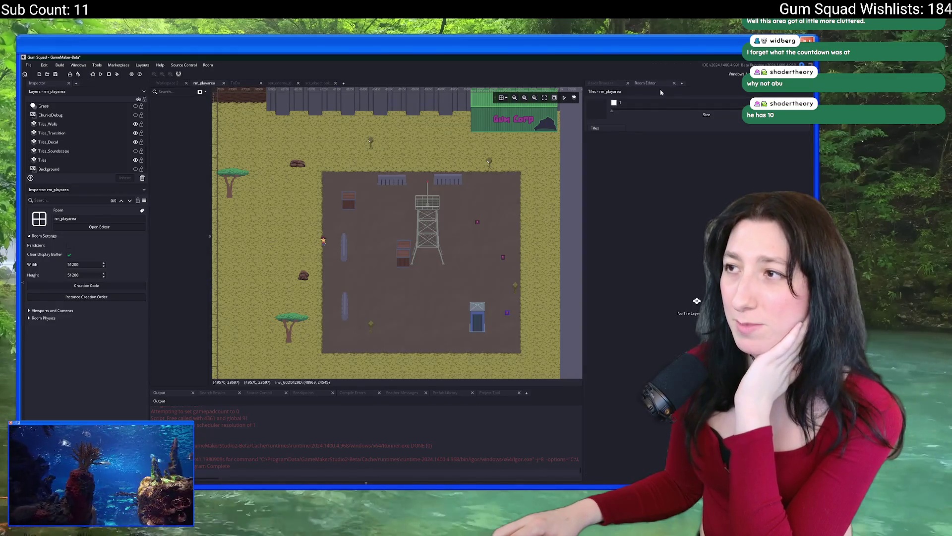
pyautogui.click(611, 85)
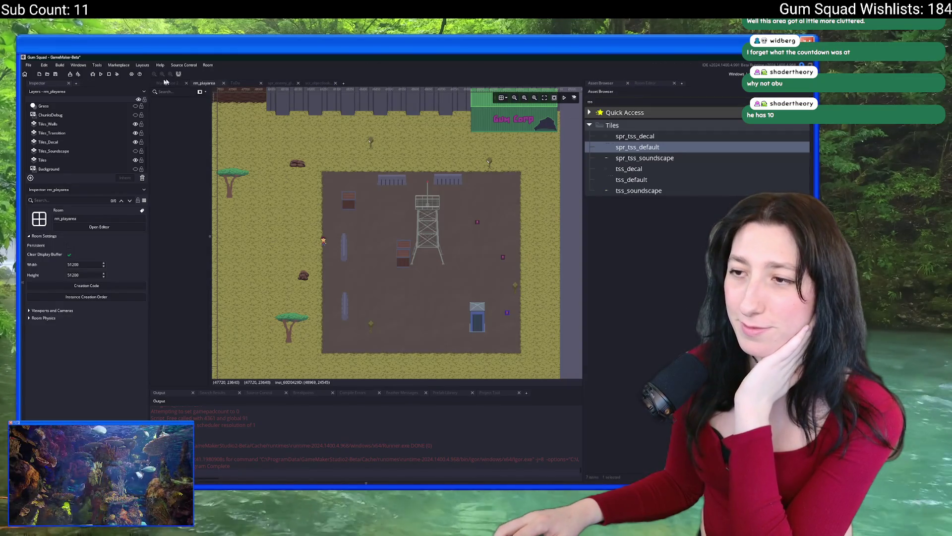
pyautogui.click(100, 74)
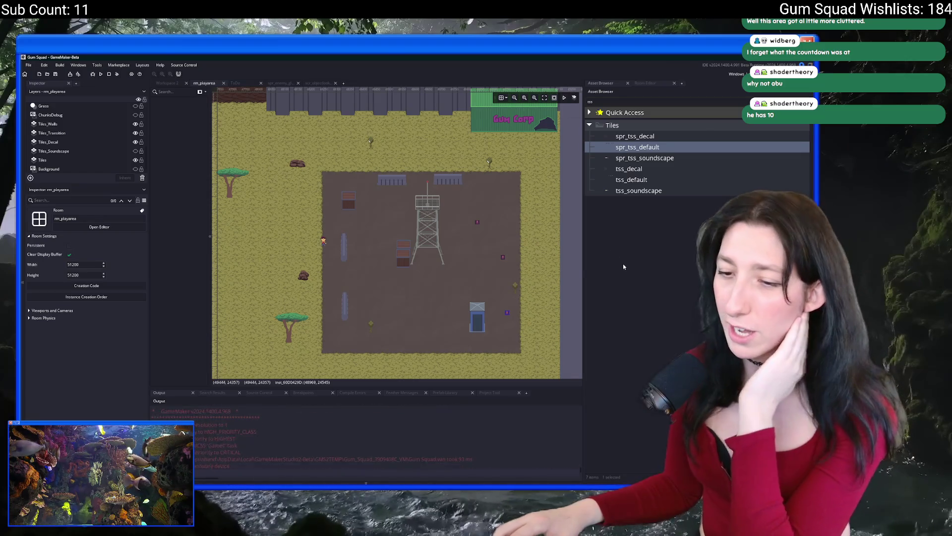
pyautogui.click(431, 323)
pyautogui.click(432, 326)
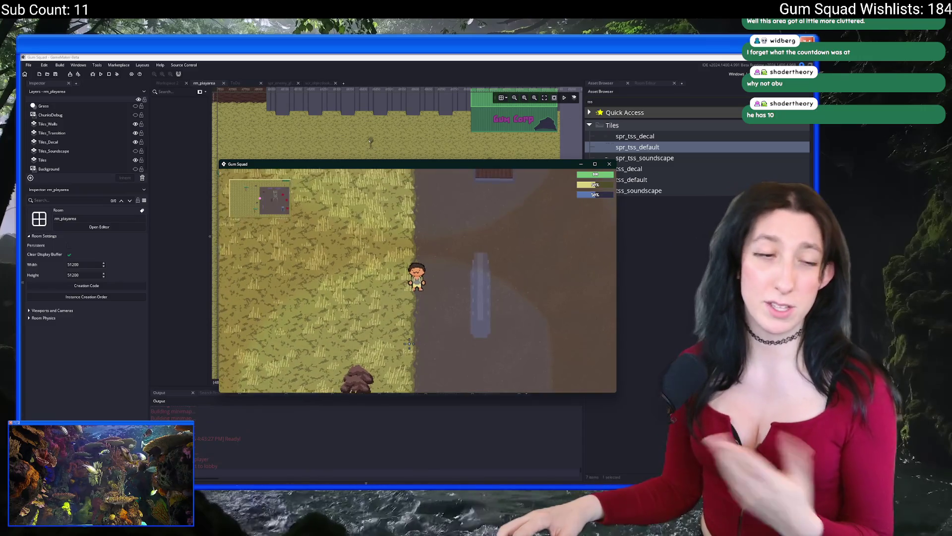
# Go fullscreen, walk the character around the watchtower crates and grass, then close the game.
pyautogui.press('F11')
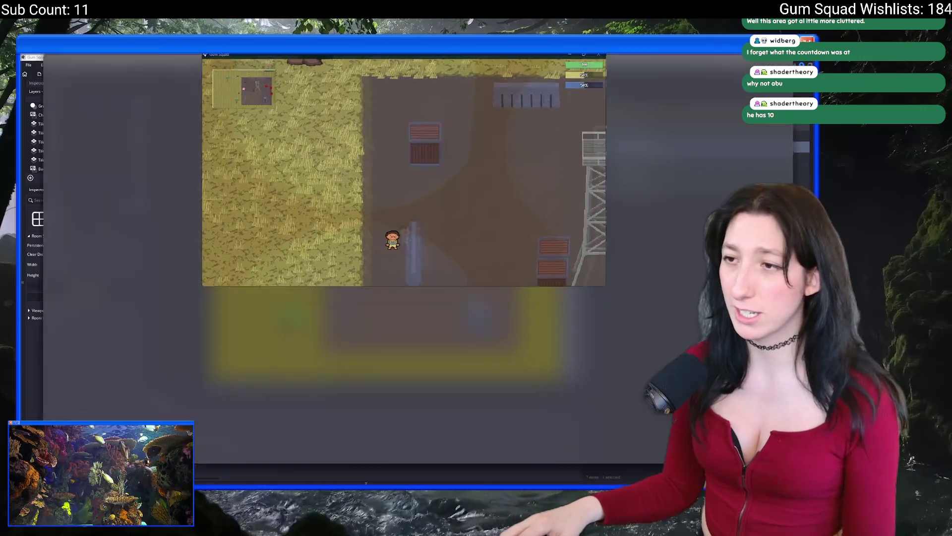
pyautogui.press('Tab')
pyautogui.press('Tab')
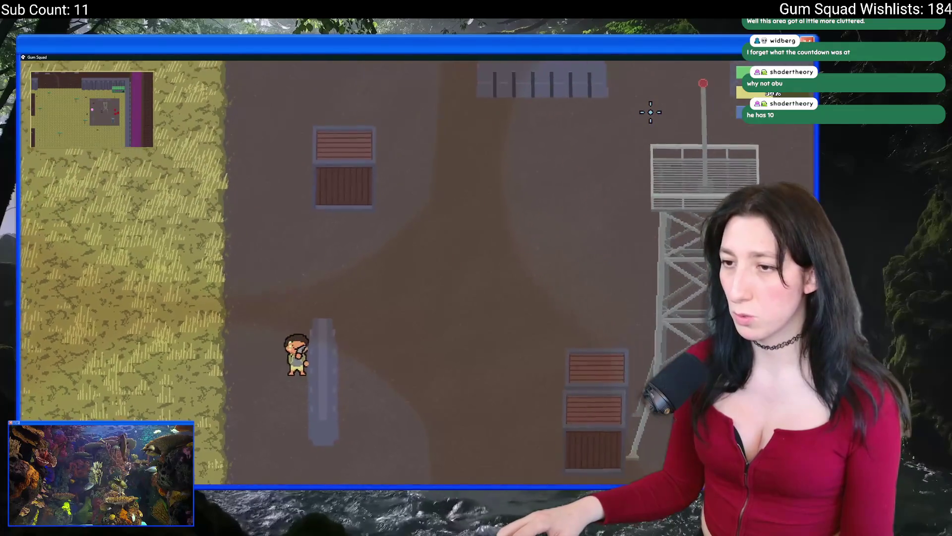
pyautogui.press('w')
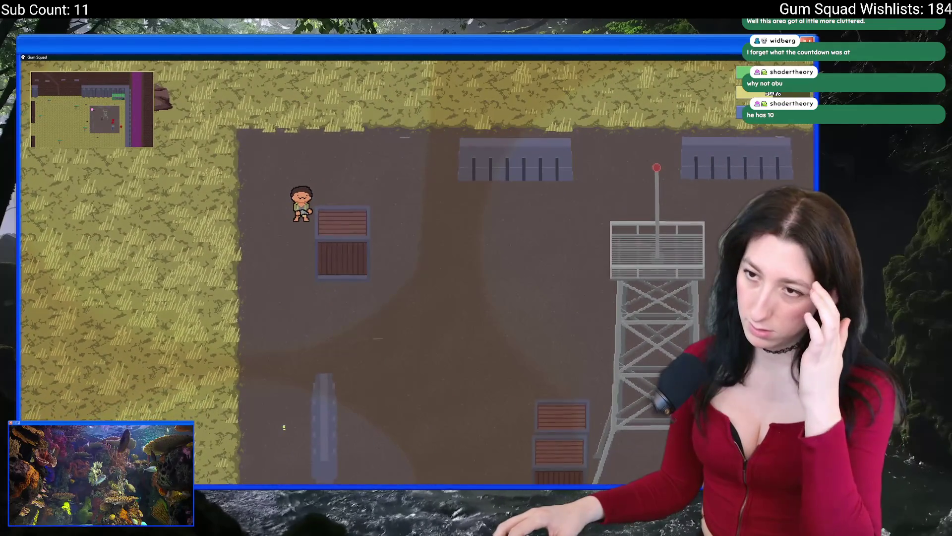
pyautogui.press('s')
pyautogui.press('d')
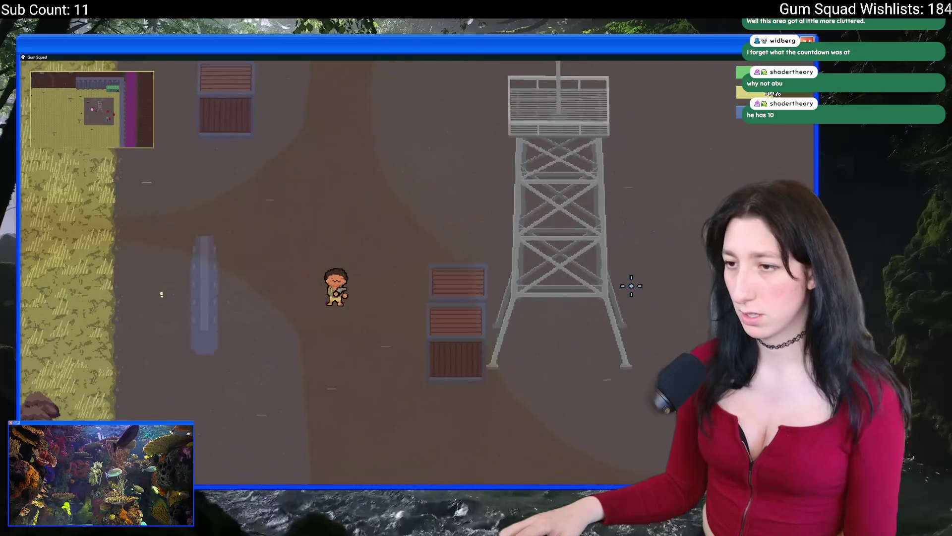
pyautogui.press('s')
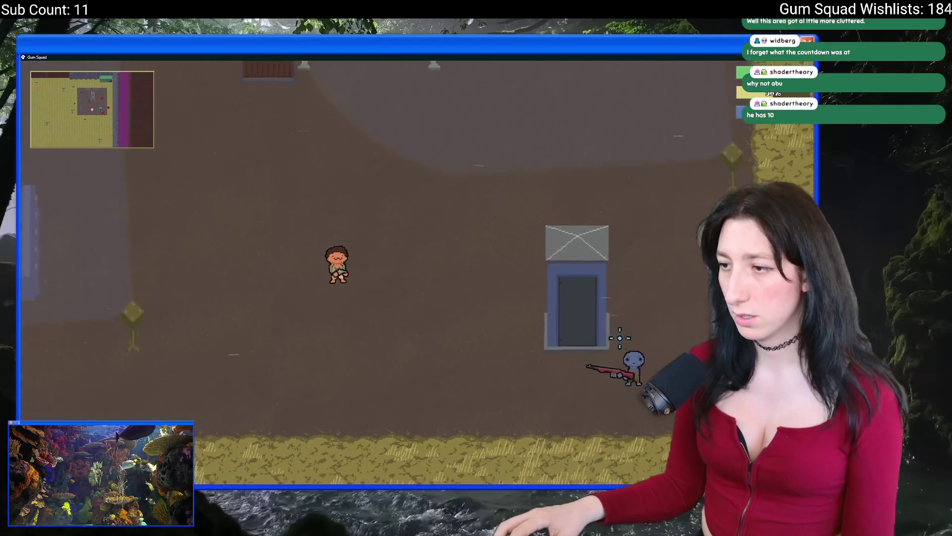
pyautogui.press('w')
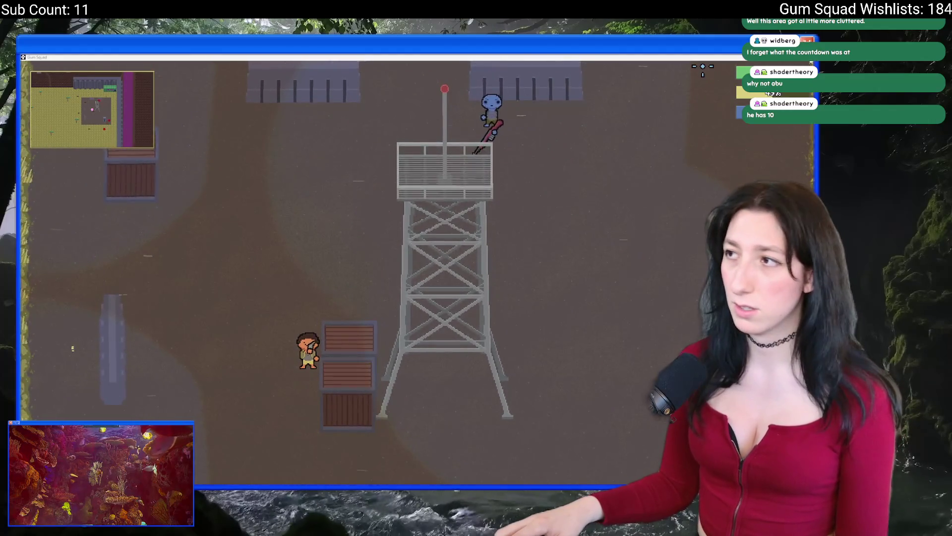
pyautogui.press('Escape')
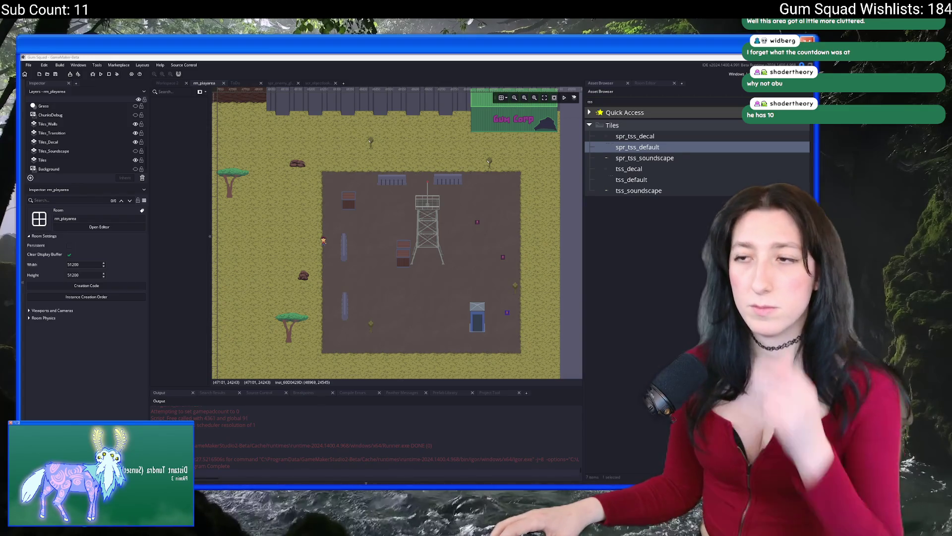
# On Instances_OuterLands2, place a red horizontal container in the yard and move the portapotty down-right.
pyautogui.press('BackSpace')
pyautogui.press('BackSpace')
pyautogui.press('BackSpace')
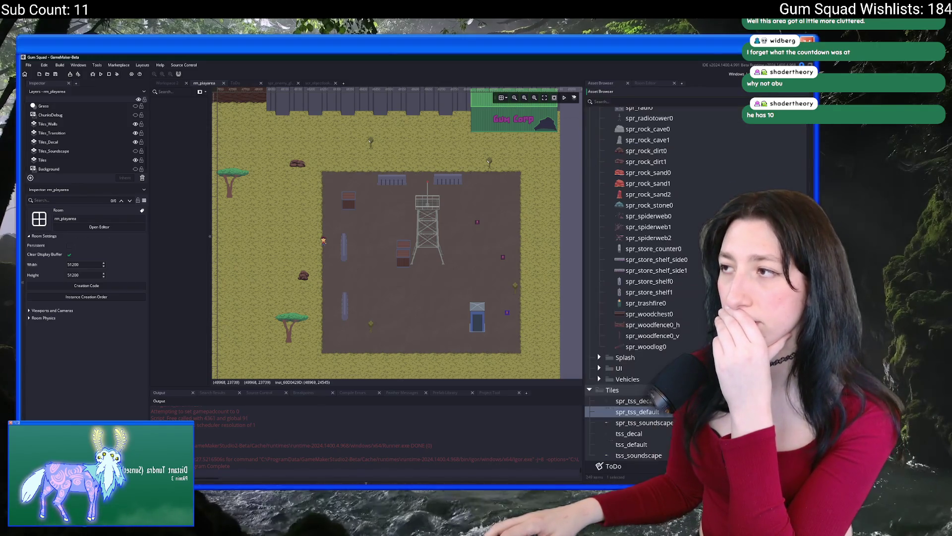
pyautogui.scroll(15, 627, 304)
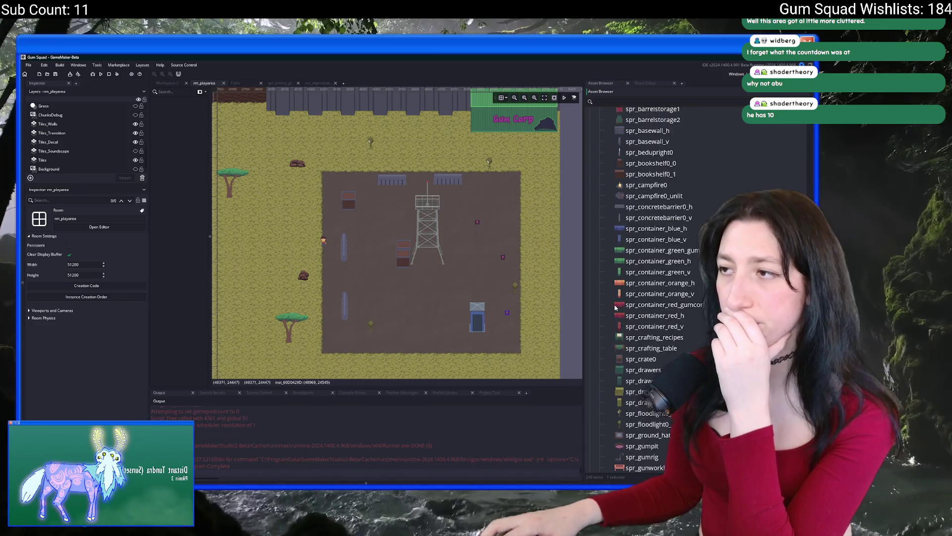
pyautogui.scroll(8, 626, 304)
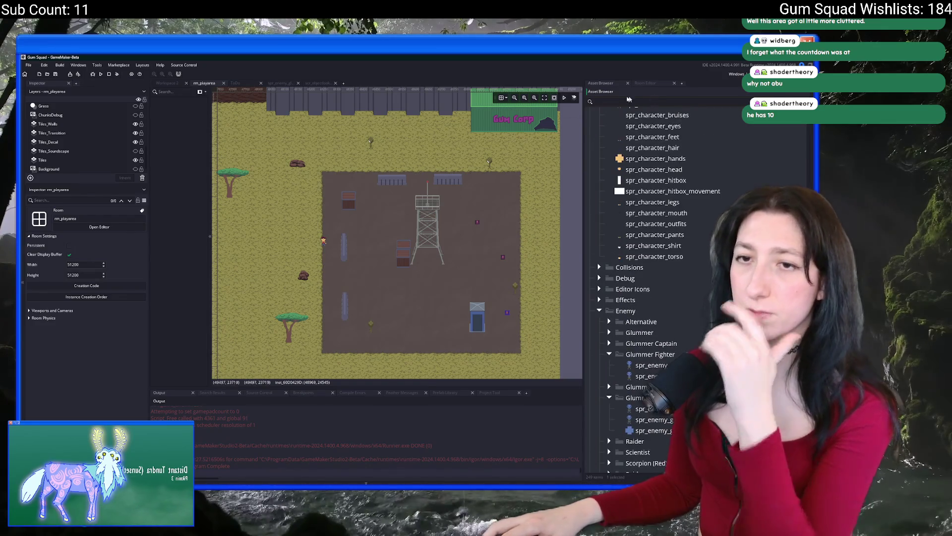
pyautogui.scroll(4, 60, 128)
pyautogui.click(72, 111)
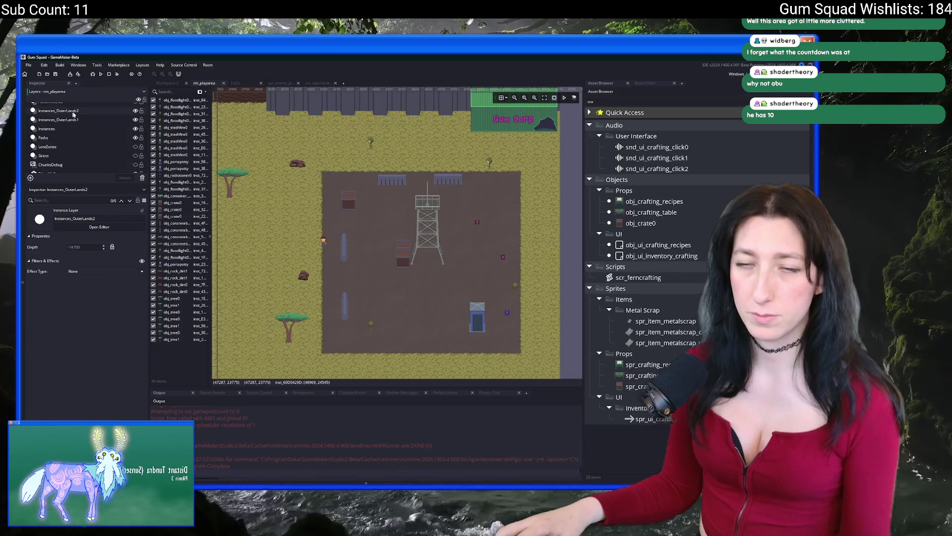
pyautogui.click(635, 223)
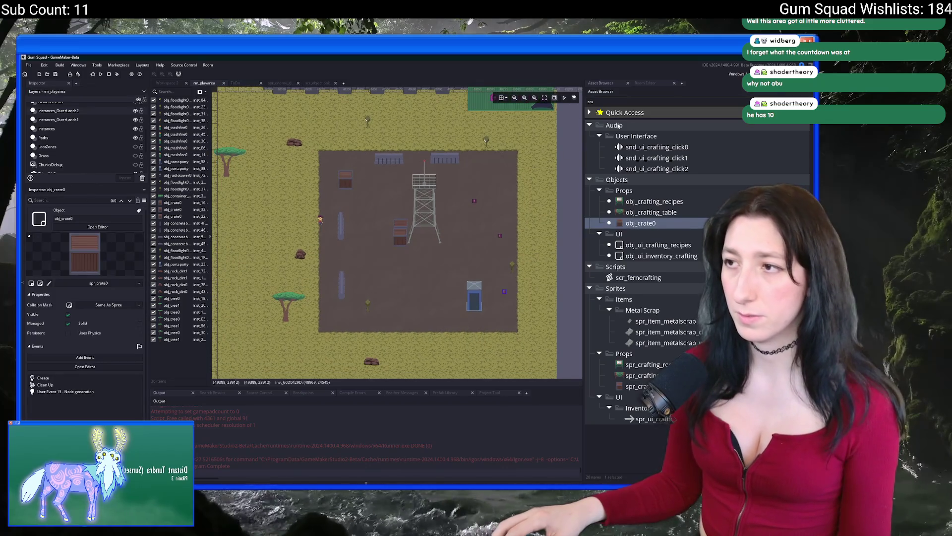
pyautogui.write('onta')
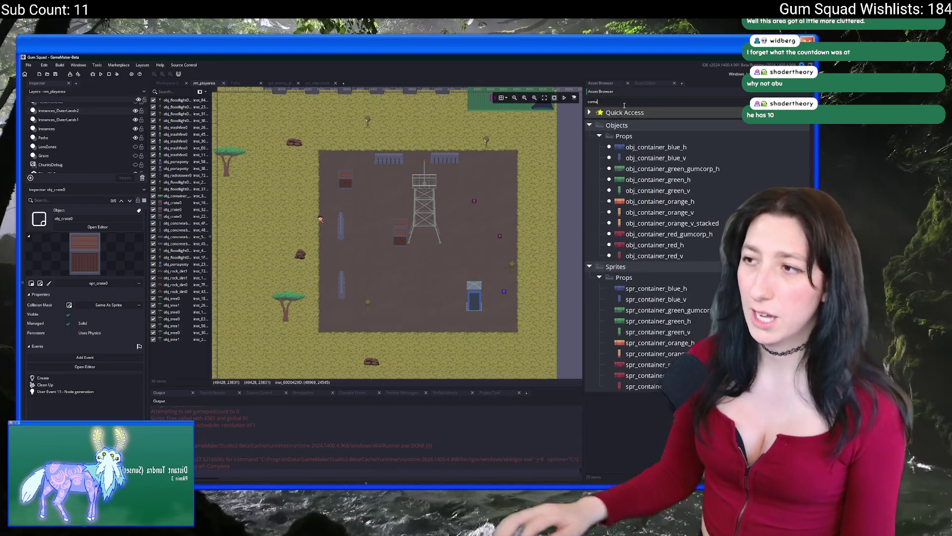
pyautogui.moveTo(655, 147)
pyautogui.mouseDown()
pyautogui.moveTo(445, 224)
pyautogui.moveTo(416, 273)
pyautogui.mouseUp()
pyautogui.click(629, 244)
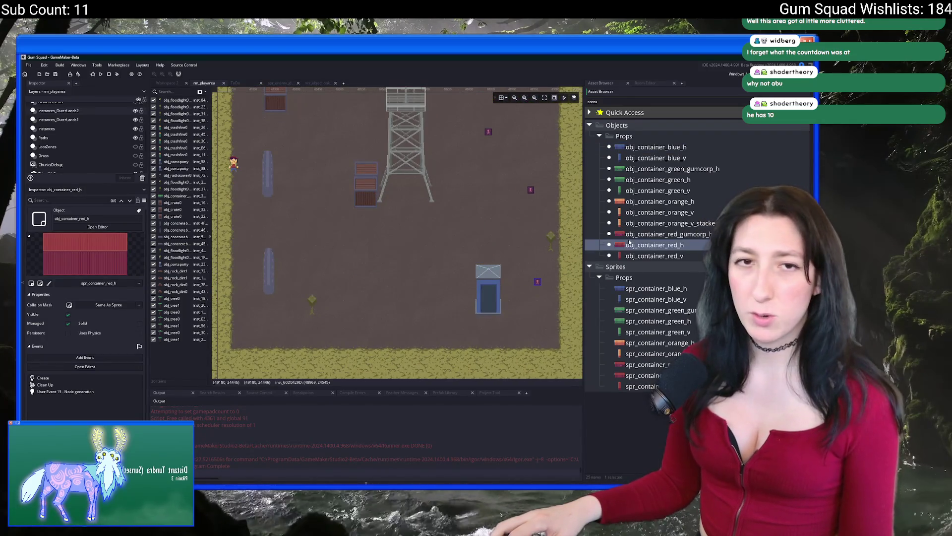
pyautogui.moveTo(461, 229)
pyautogui.mouseDown()
pyautogui.moveTo(364, 317)
pyautogui.moveTo(391, 292)
pyautogui.mouseUp()
pyautogui.moveTo(503, 320); pyautogui.dragTo(520, 340)
pyautogui.moveTo(654, 245)
pyautogui.mouseDown()
pyautogui.moveTo(408, 317)
pyautogui.moveTo(397, 299)
pyautogui.mouseUp()
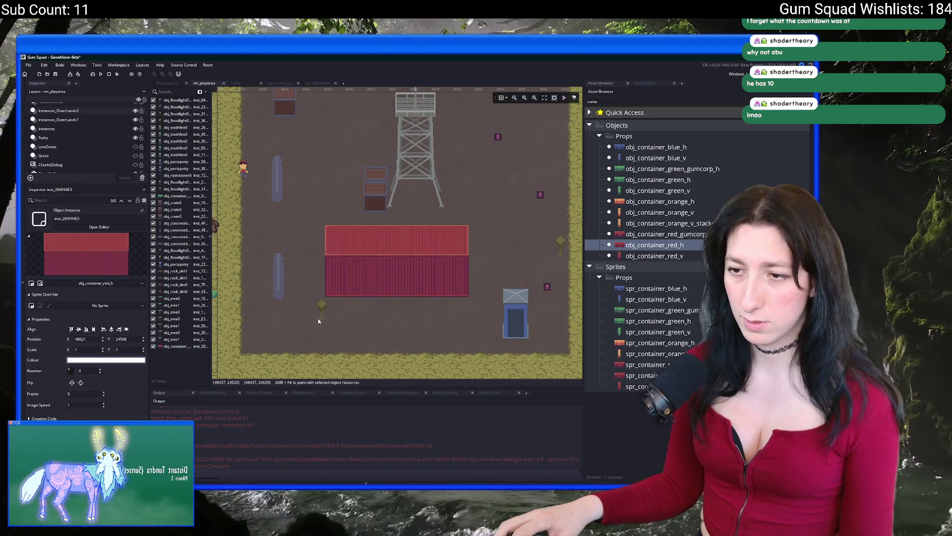
# Nudge the floodlight down-left, the red container down and the vertical concrete barrier left.
pyautogui.moveTo(317, 318); pyautogui.dragTo(313, 340)
pyautogui.moveTo(387, 273); pyautogui.dragTo(385, 284)
pyautogui.moveTo(312, 328); pyautogui.dragTo(292, 336)
pyautogui.moveTo(392, 287); pyautogui.dragTo(391, 291)
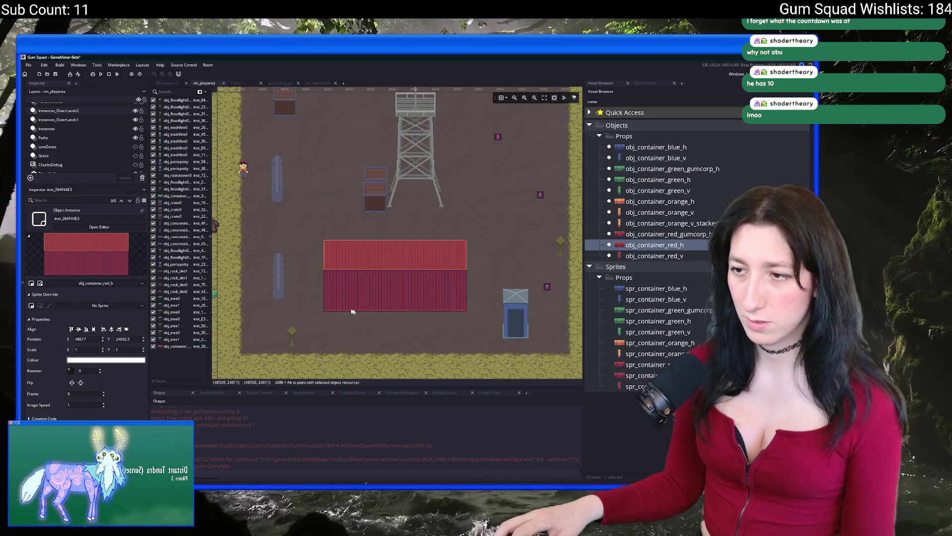
pyautogui.moveTo(278, 270); pyautogui.dragTo(266, 271)
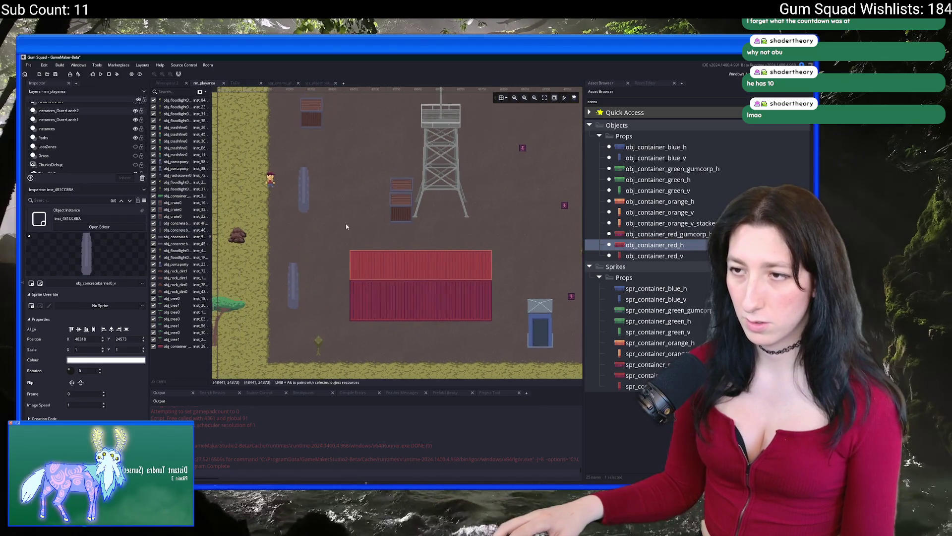
pyautogui.scroll(-1, 346, 224)
pyautogui.scroll(-1, 409, 231)
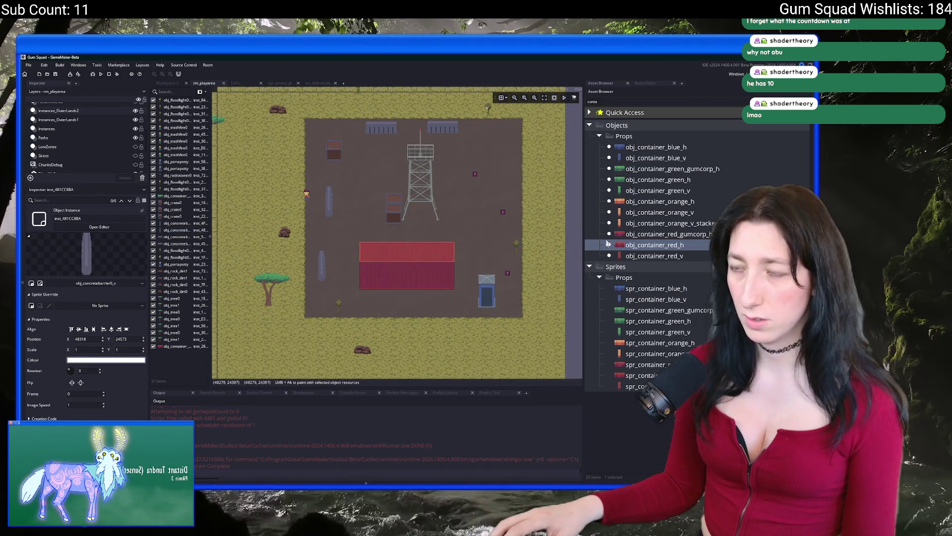
pyautogui.moveTo(485, 216); pyautogui.dragTo(461, 238)
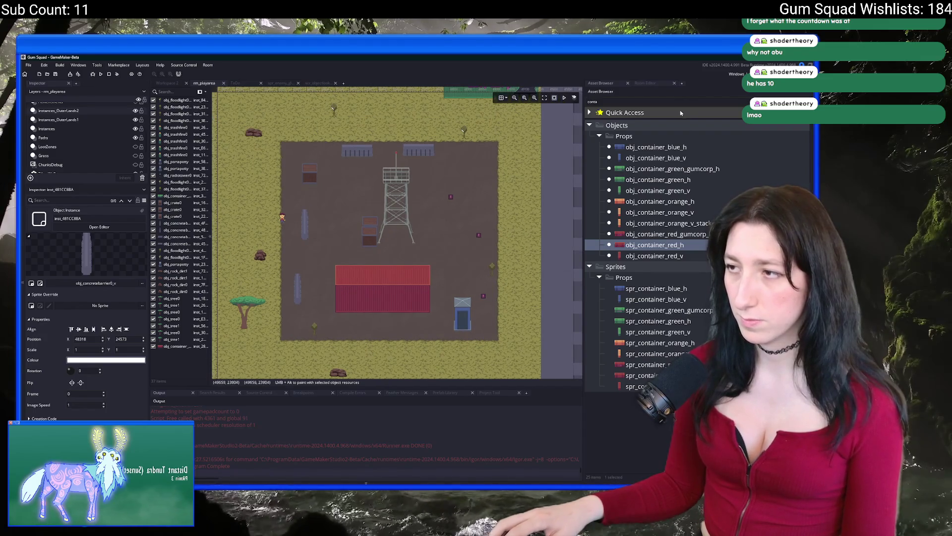
pyautogui.hotkey('ctrl', 'a')
pyautogui.press('BackSpace')
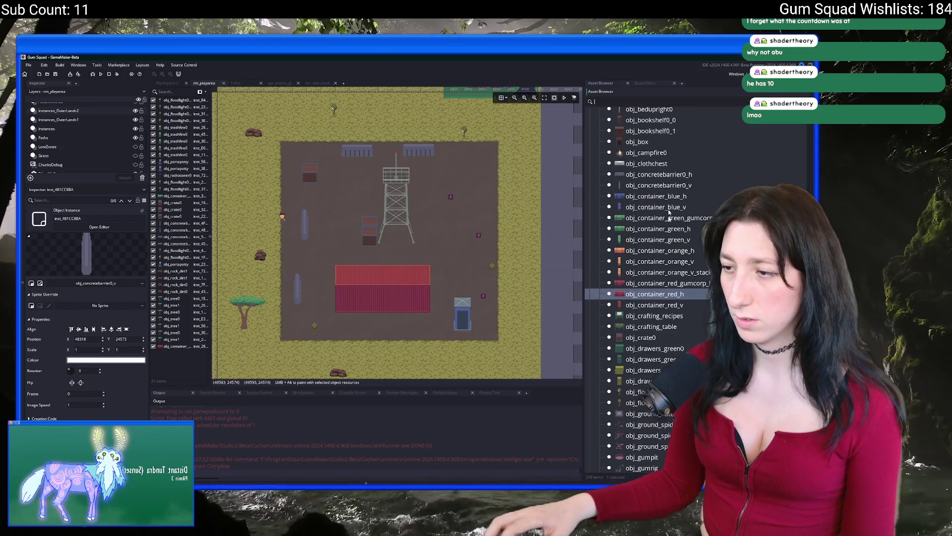
# Place two blue barrel storage stacks right of the watchtower, deleting an extra copy.
pyautogui.click(652, 157)
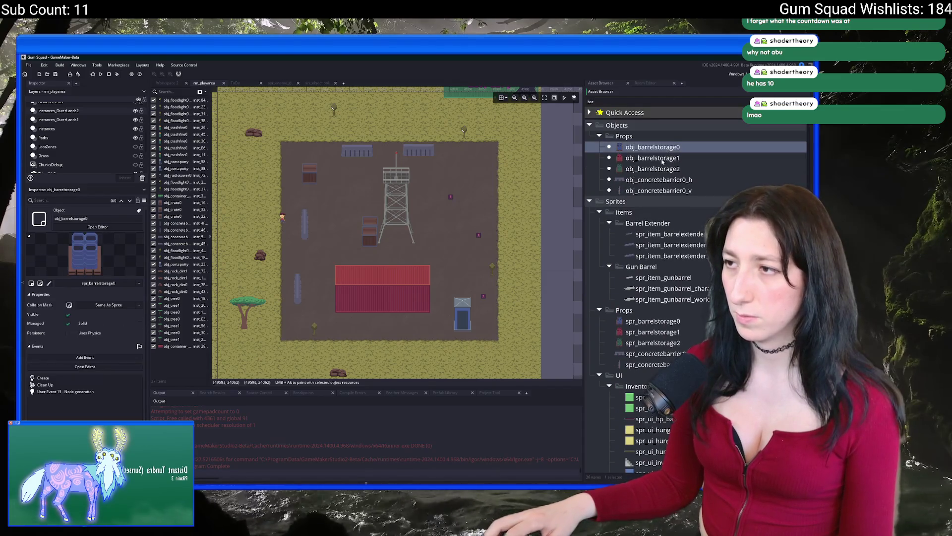
pyautogui.scroll(4, 445, 213)
pyautogui.press('Up')
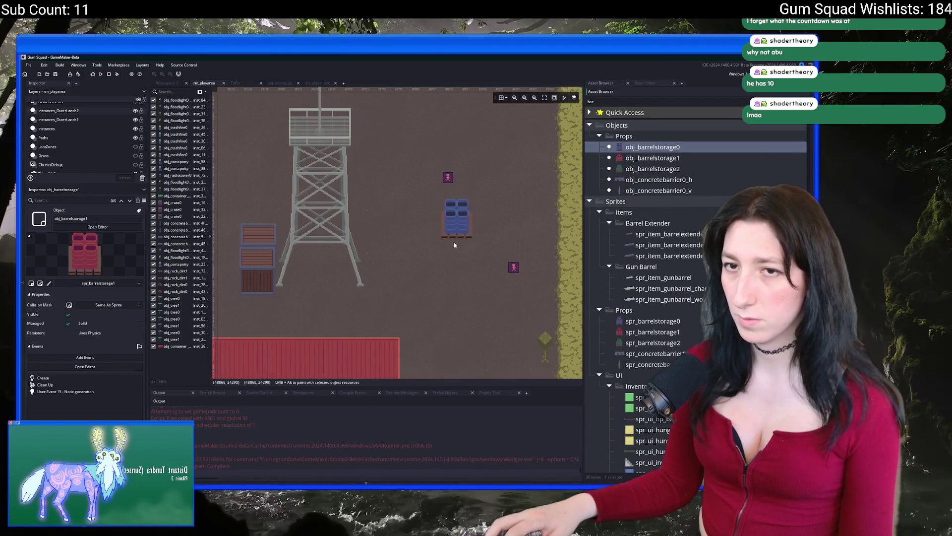
pyautogui.keyDown('alt'); pyautogui.click(428, 260); pyautogui.keyUp('alt')
pyautogui.keyDown('alt'); pyautogui.click(427, 285); pyautogui.keyUp('alt')
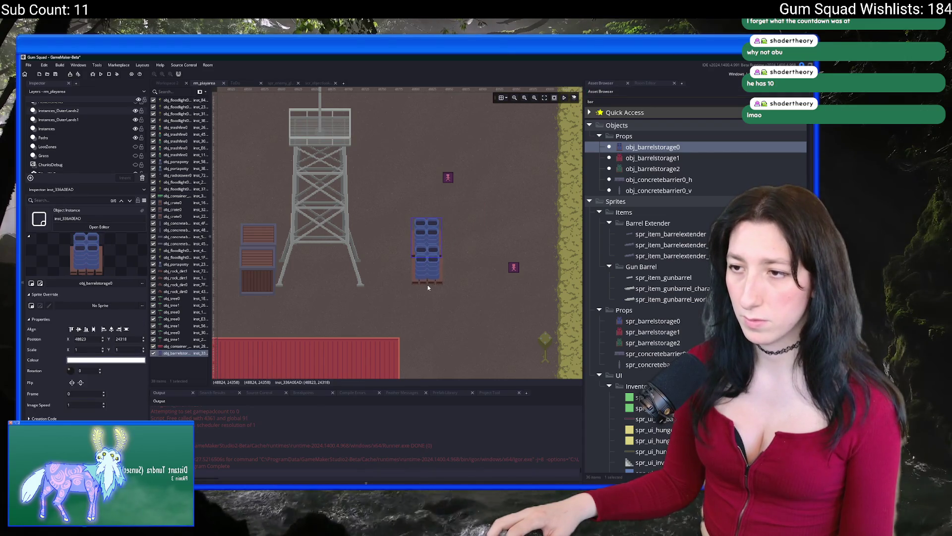
pyautogui.scroll(1, 427, 268)
pyautogui.scroll(1, 427, 269)
pyautogui.scroll(-2, 386, 248)
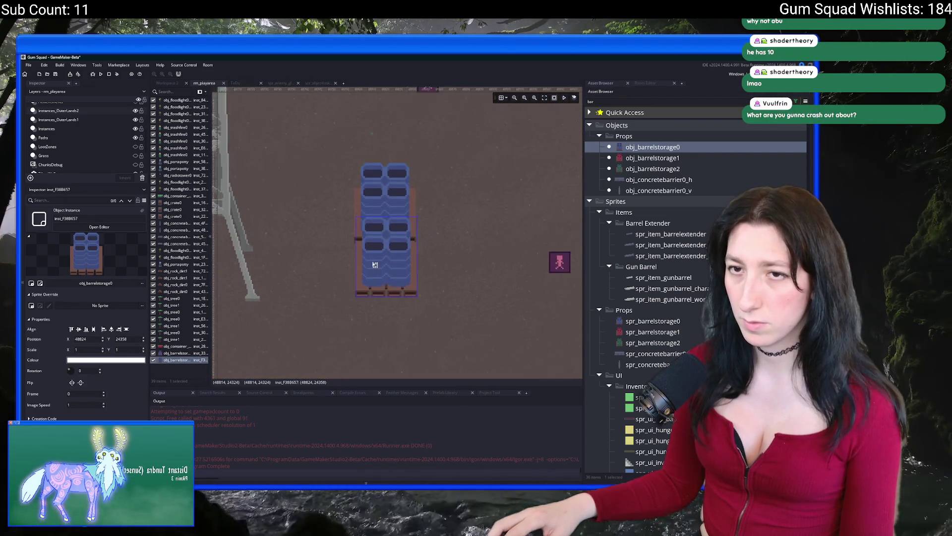
pyautogui.click(137, 121)
pyautogui.scroll(1, 342, 189)
pyautogui.hotkey('ctrl', 'v')
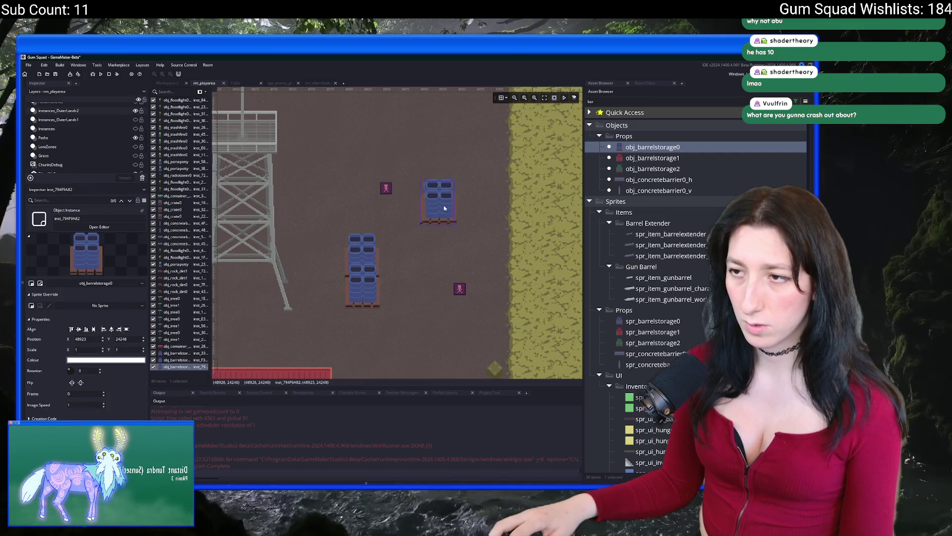
pyautogui.scroll(2, 362, 126)
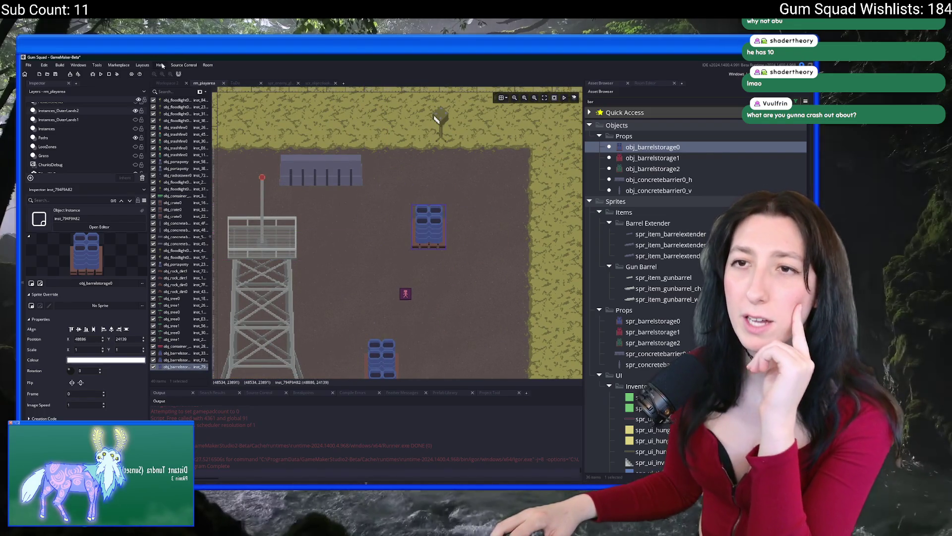
pyautogui.moveTo(444, 225)
pyautogui.mouseDown()
pyautogui.moveTo(500, 175)
pyautogui.moveTo(455, 195)
pyautogui.moveTo(345, 275)
pyautogui.moveTo(489, 359)
pyautogui.moveTo(496, 218)
pyautogui.moveTo(460, 273)
pyautogui.moveTo(400, 91)
pyautogui.mouseUp()
pyautogui.scroll(-3, 488, 360)
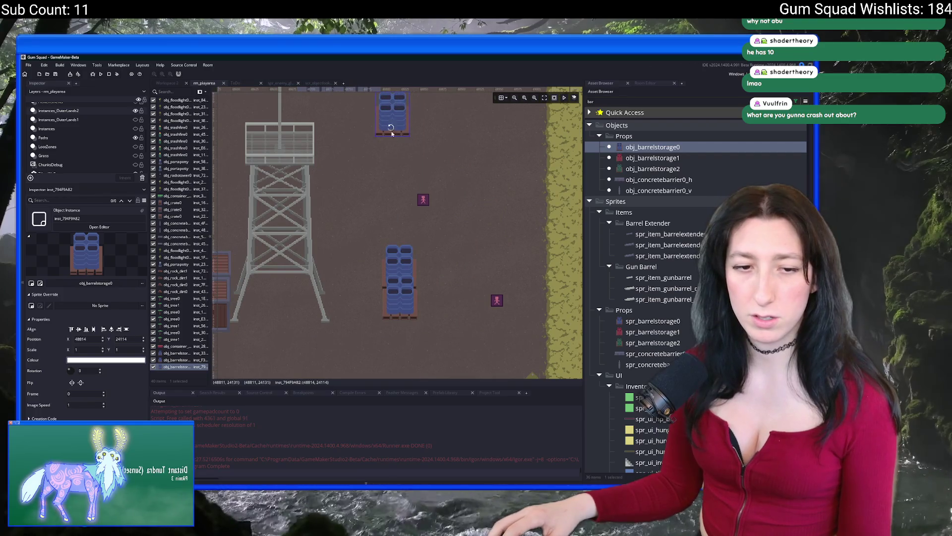
pyautogui.scroll(3, 387, 223)
pyautogui.scroll(-3, 385, 270)
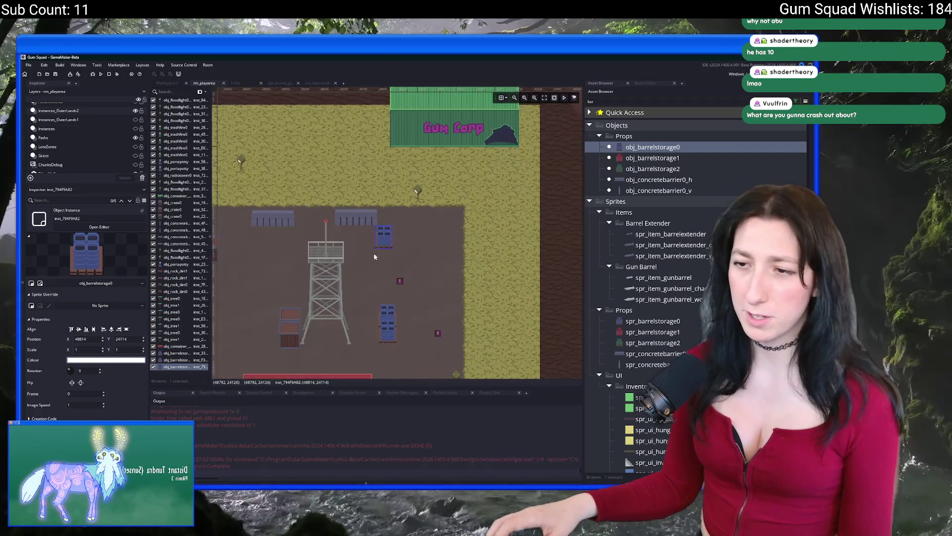
pyautogui.press('Delete')
pyautogui.scroll(2, 401, 203)
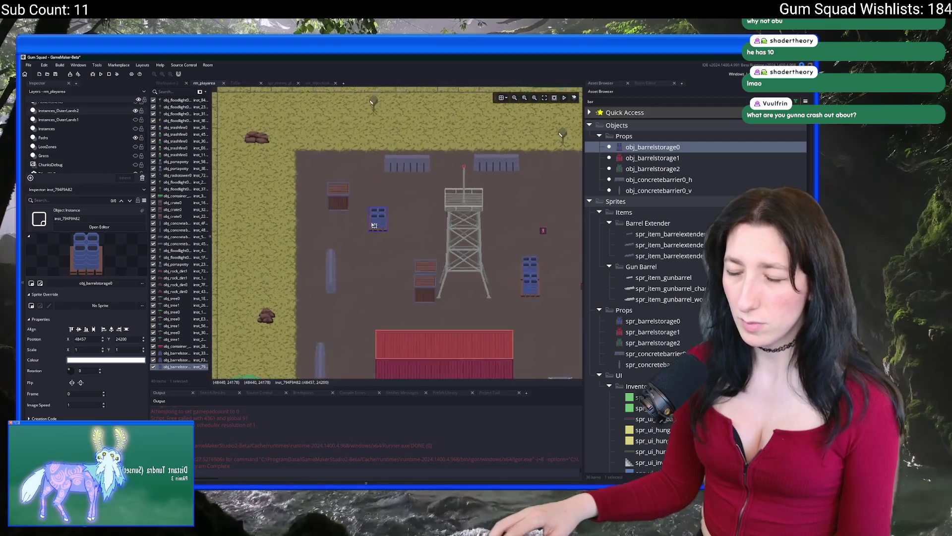
# Add two green barrel stacks on the tower platform and re-paste the watchtower so it draws above them.
pyautogui.click(636, 170)
pyautogui.scroll(4, 357, 216)
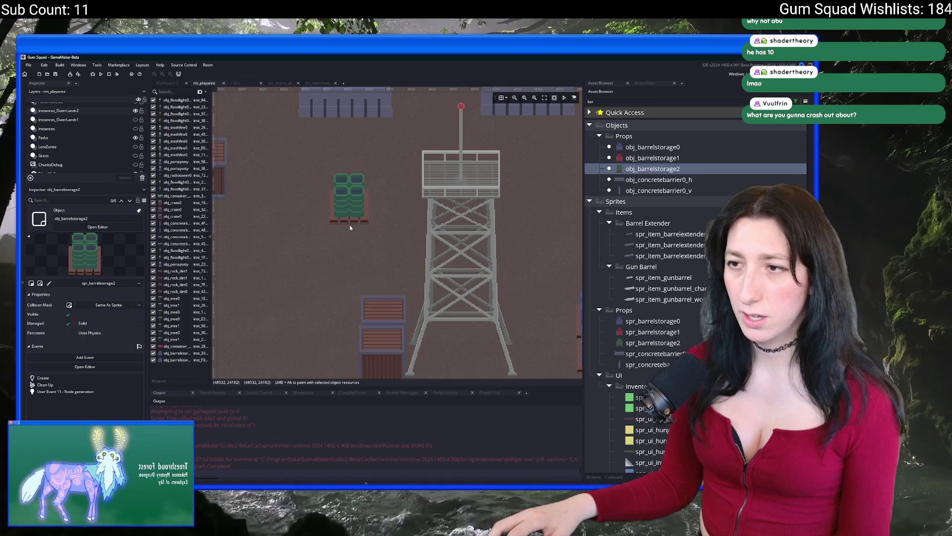
pyautogui.click(384, 179)
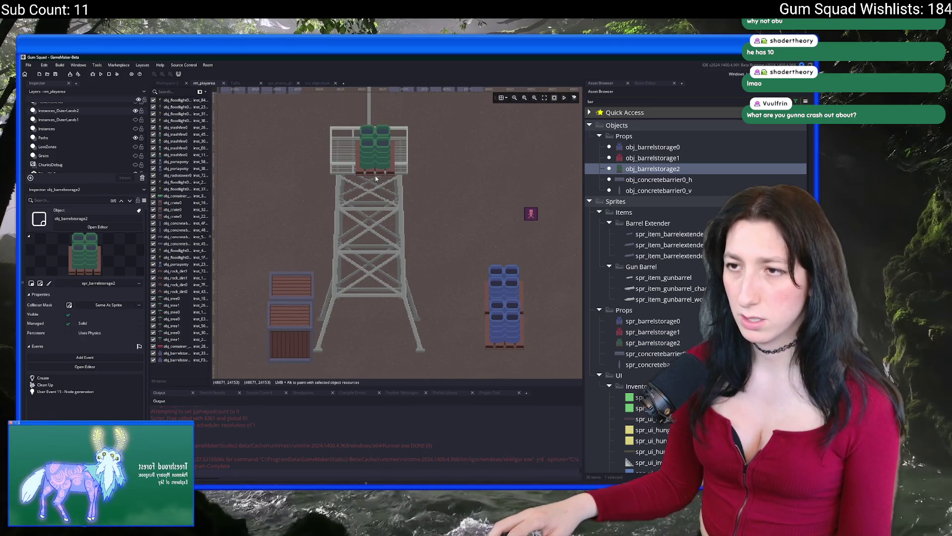
pyautogui.click(377, 215)
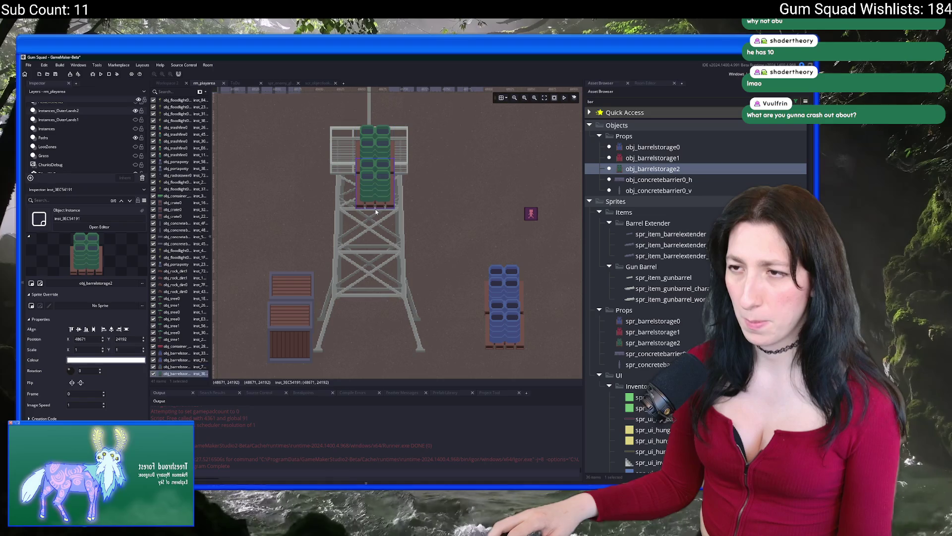
pyautogui.click(373, 258)
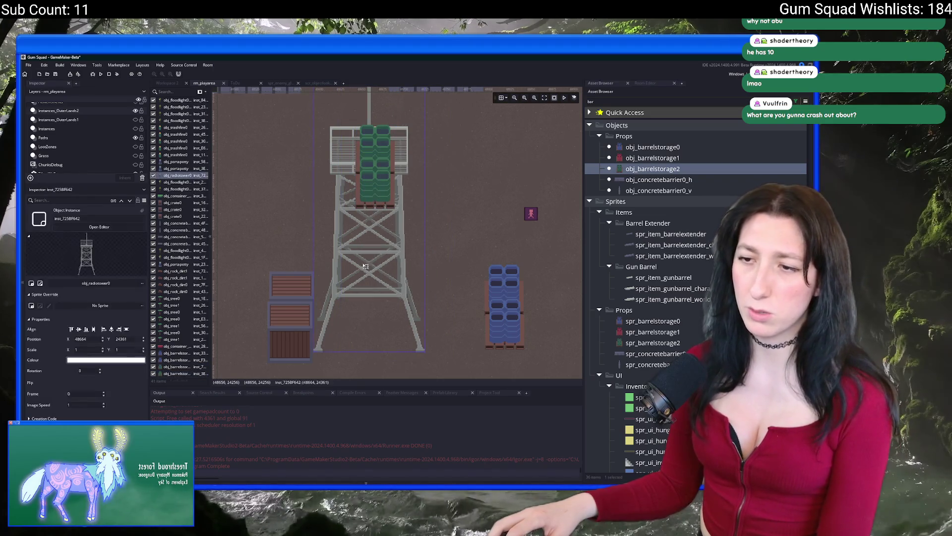
pyautogui.hotkey('ctrl', 'x')
pyautogui.hotkey('ctrl', 'v')
pyautogui.moveTo(412, 298); pyautogui.dragTo(365, 298)
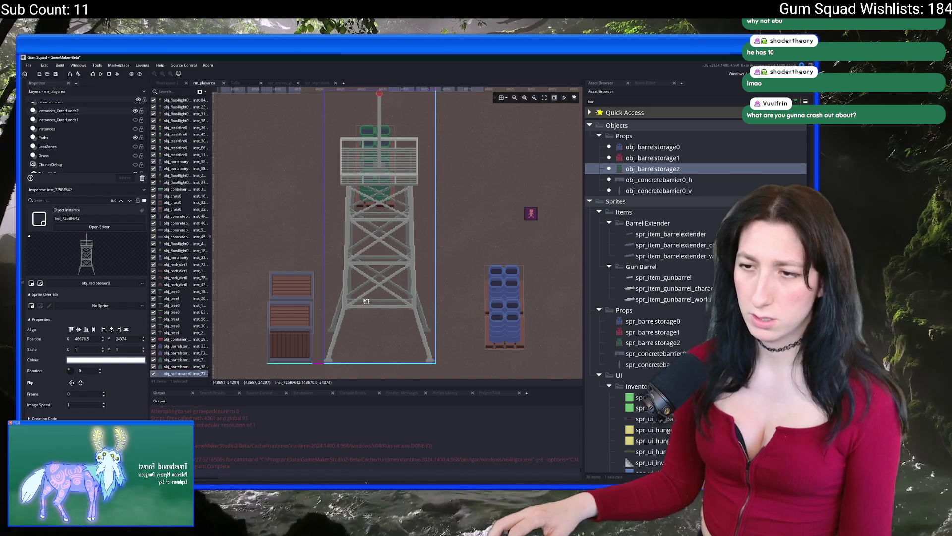
pyautogui.scroll(-2, 397, 258)
pyautogui.moveTo(416, 237); pyautogui.dragTo(407, 240)
pyautogui.click(403, 296)
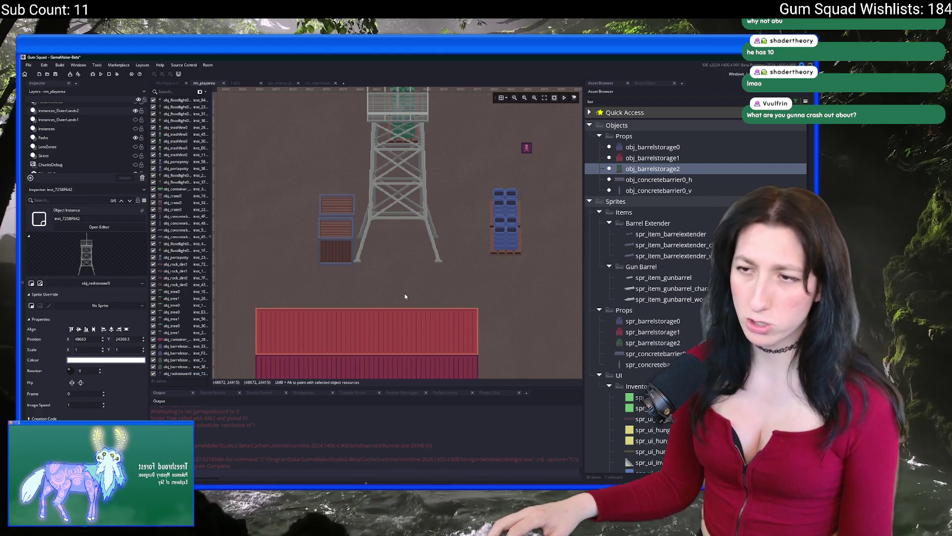
pyautogui.hotkey('ctrl', 'z')
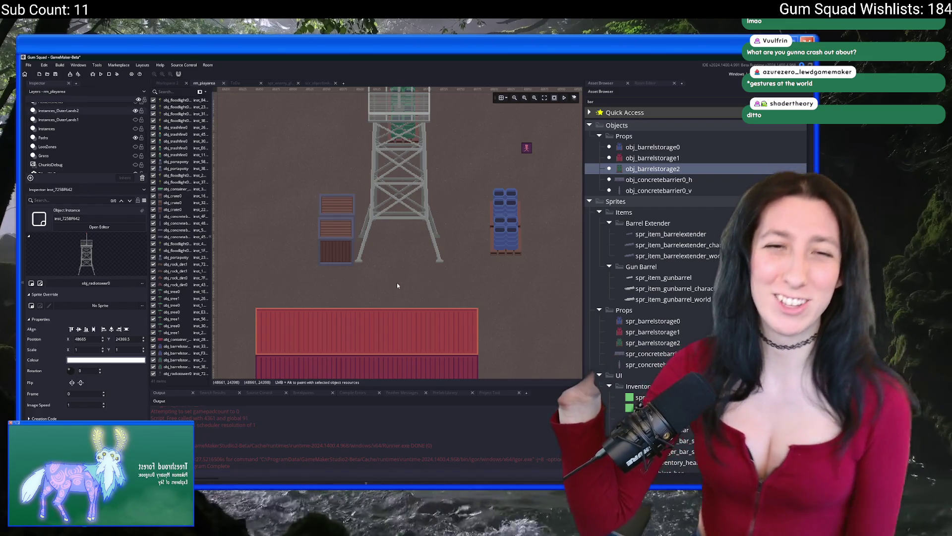
pyautogui.scroll(2, 412, 287)
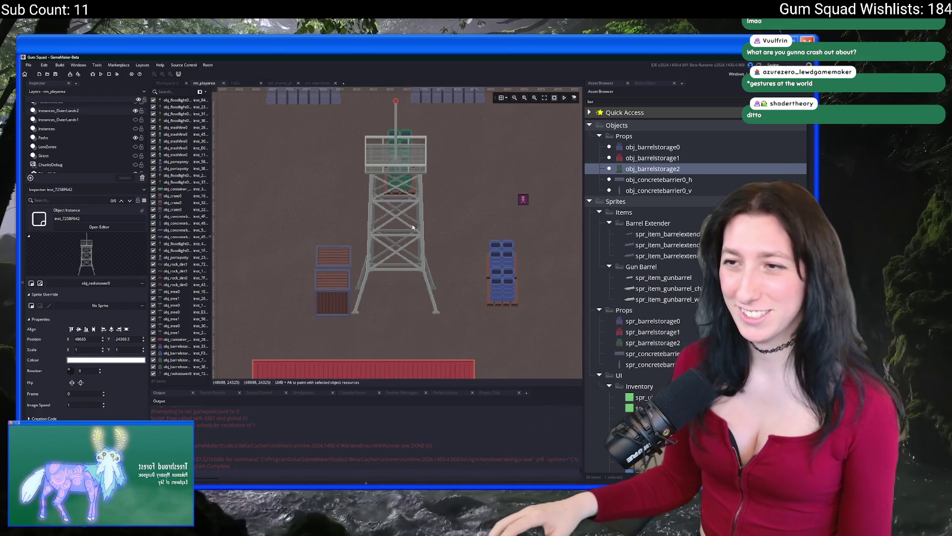
pyautogui.scroll(3, 414, 261)
pyautogui.scroll(-1, 231, 258)
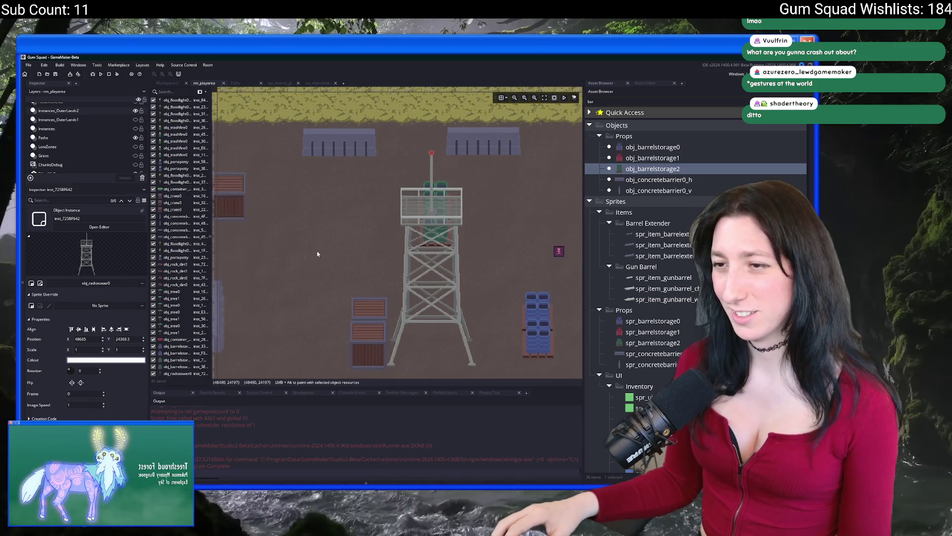
pyautogui.click(652, 157)
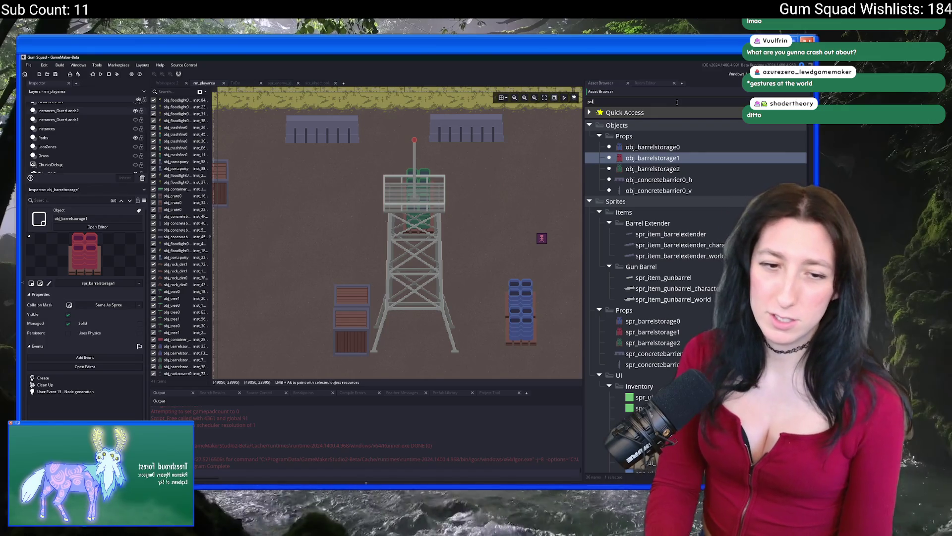
# Search 'pal' and place two obj_palletstack instances stacked right of the watchtower.
pyautogui.press('BackSpace')
pyautogui.press('BackSpace')
pyautogui.press('BackSpace')
pyautogui.write('pal')
pyautogui.click(645, 299)
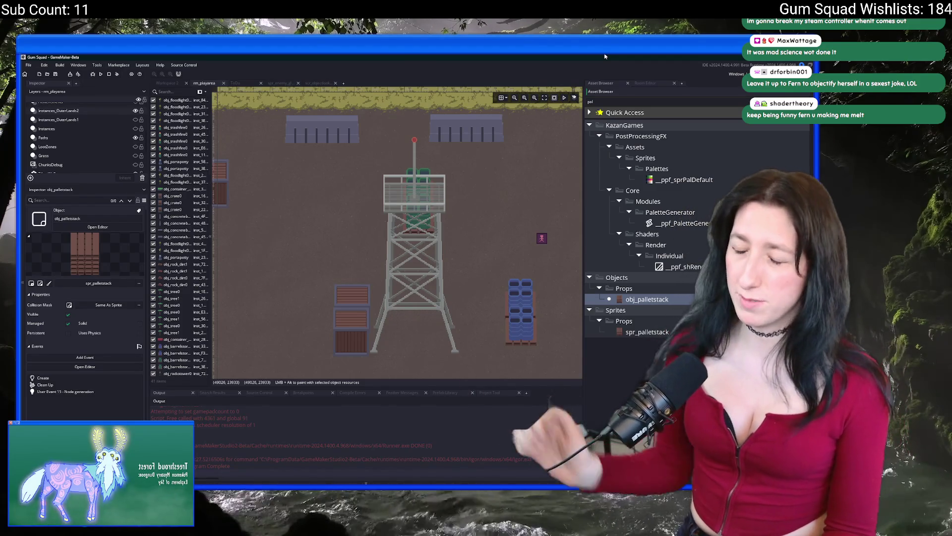
pyautogui.moveTo(338, 262)
pyautogui.mouseDown()
pyautogui.moveTo(419, 259)
pyautogui.moveTo(395, 223)
pyautogui.moveTo(318, 246)
pyautogui.moveTo(224, 228)
pyautogui.mouseUp()
pyautogui.keyDown('alt'); pyautogui.click(392, 194); pyautogui.keyUp('alt')
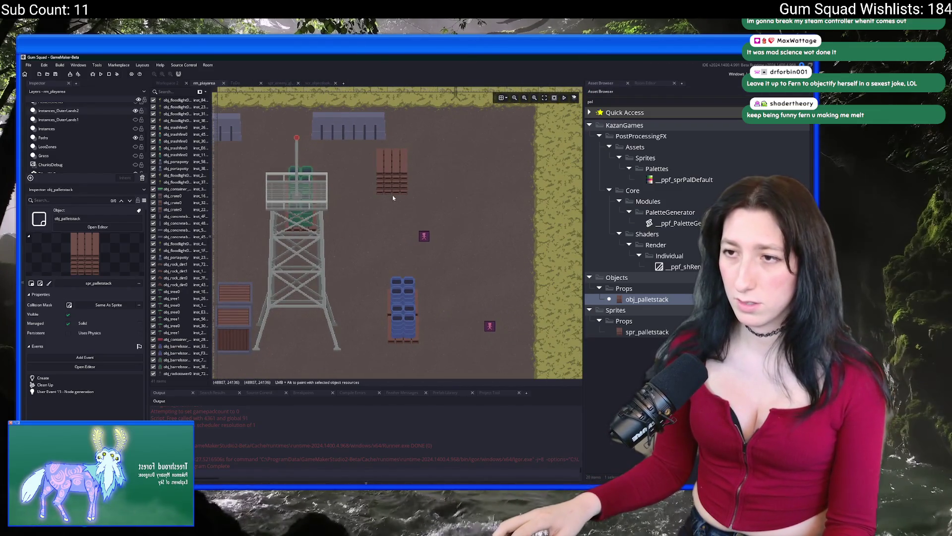
pyautogui.keyDown('alt'); pyautogui.click(396, 217); pyautogui.keyUp('alt')
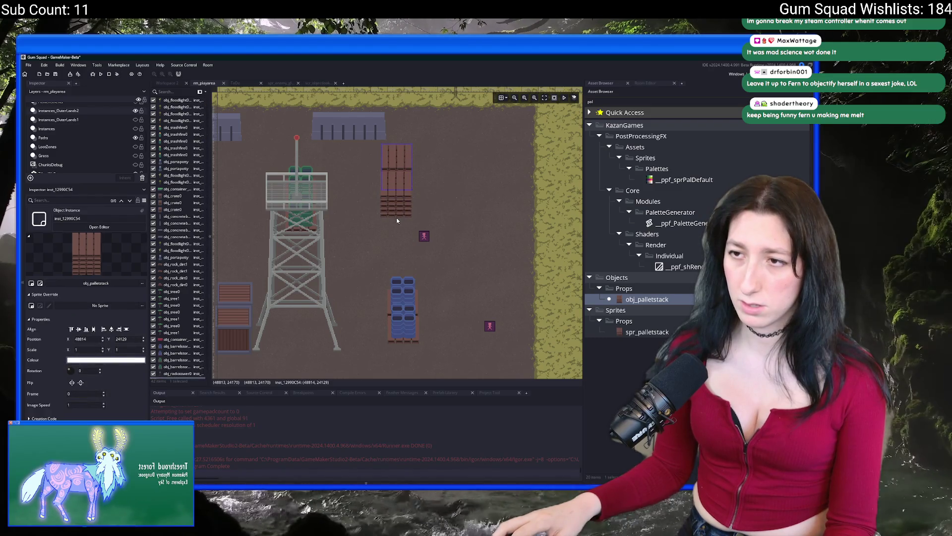
# Select both pallet stacks and enlarge the Layers panel to show more layers.
pyautogui.scroll(1, 378, 217)
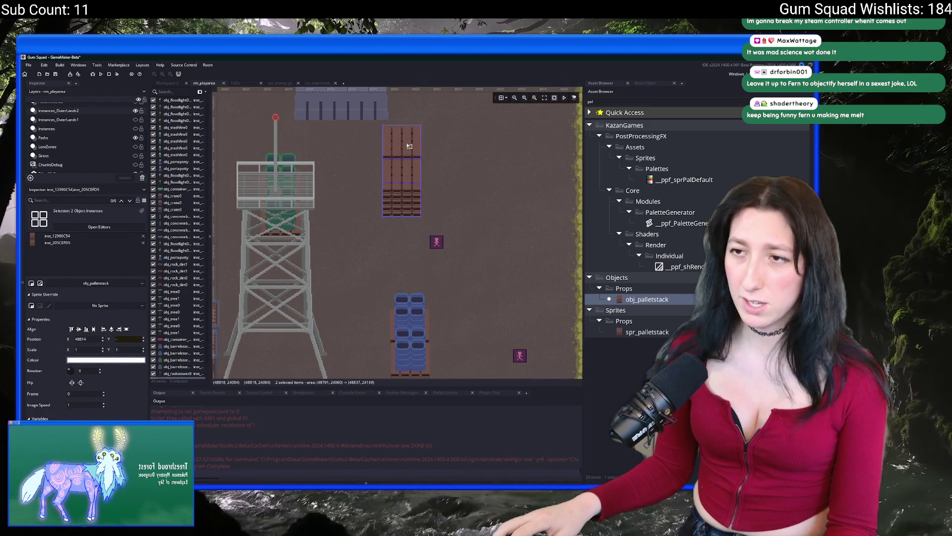
pyautogui.moveTo(350, 125); pyautogui.dragTo(421, 241)
pyautogui.scroll(-3, 72, 159)
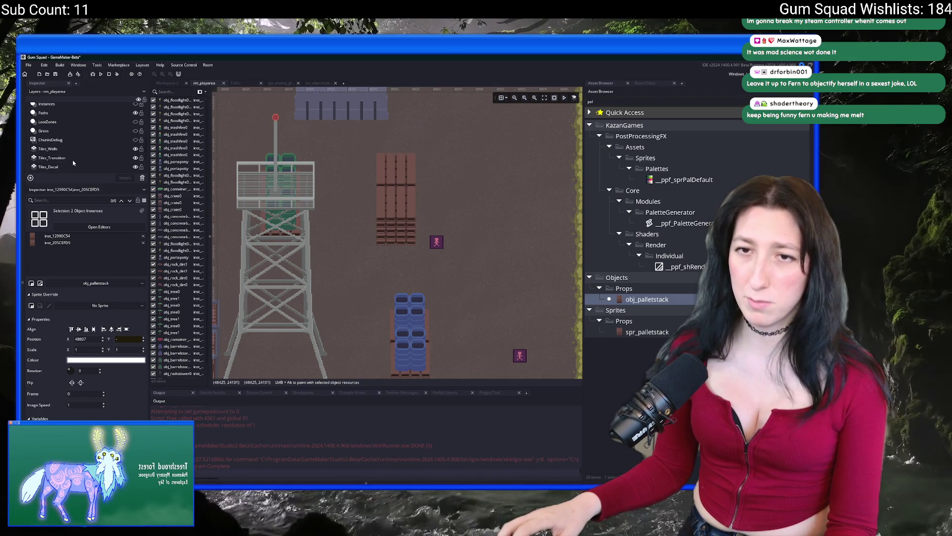
pyautogui.moveTo(70, 183); pyautogui.dragTo(70, 210)
pyautogui.scroll(2, 71, 155)
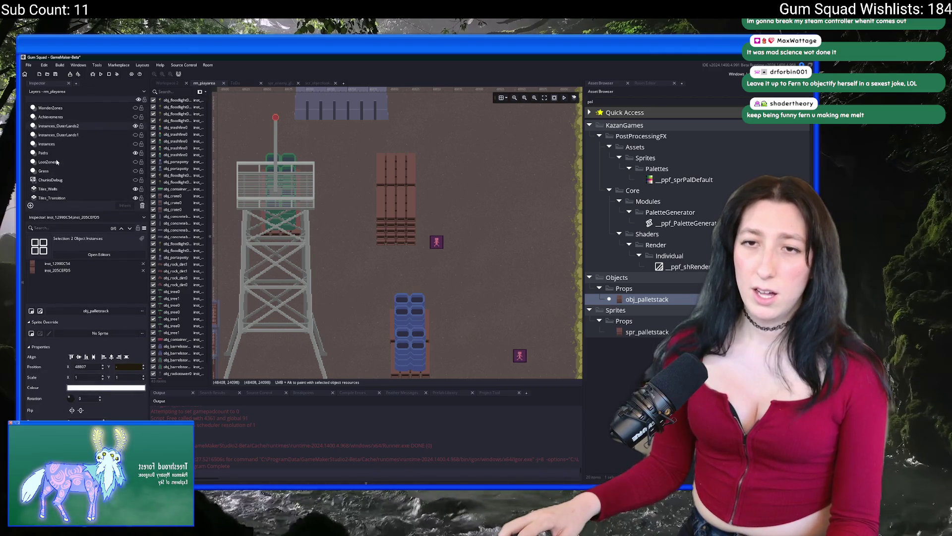
# On the Spawns layer, move existing spawn points right and down near the truck, deleting a stray copy.
pyautogui.scroll(3, 57, 162)
pyautogui.click(70, 131)
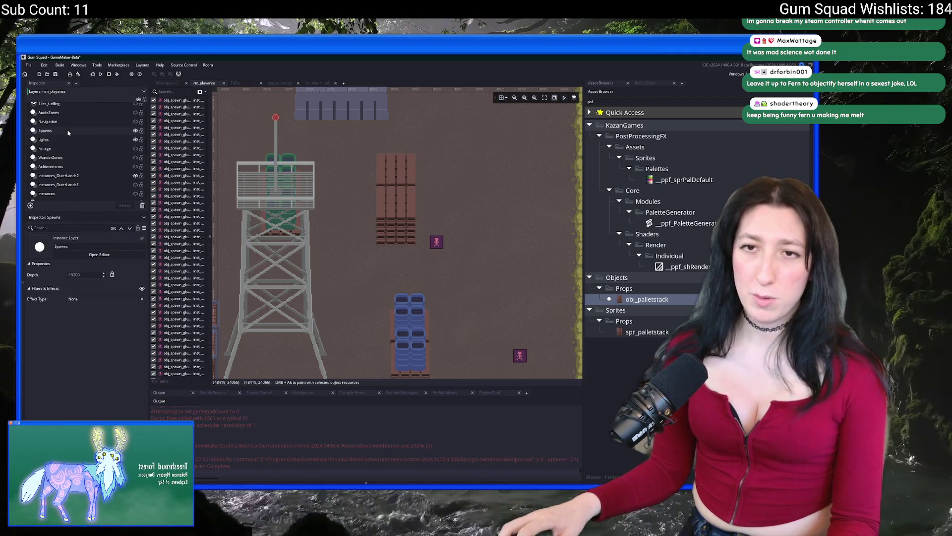
pyautogui.moveTo(403, 219); pyautogui.dragTo(494, 188)
pyautogui.scroll(-3, 473, 225)
pyautogui.scroll(-5, 473, 227)
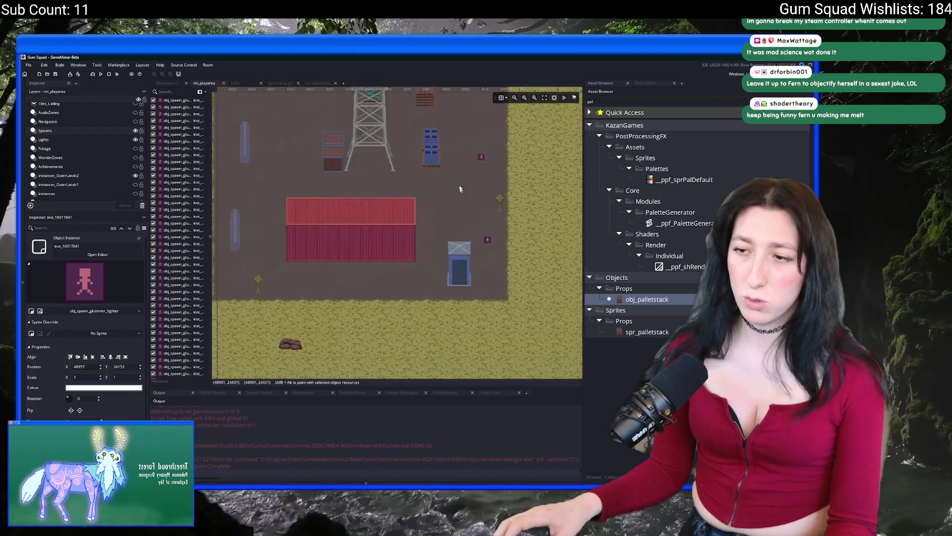
pyautogui.scroll(2, 477, 246)
pyautogui.click(495, 266)
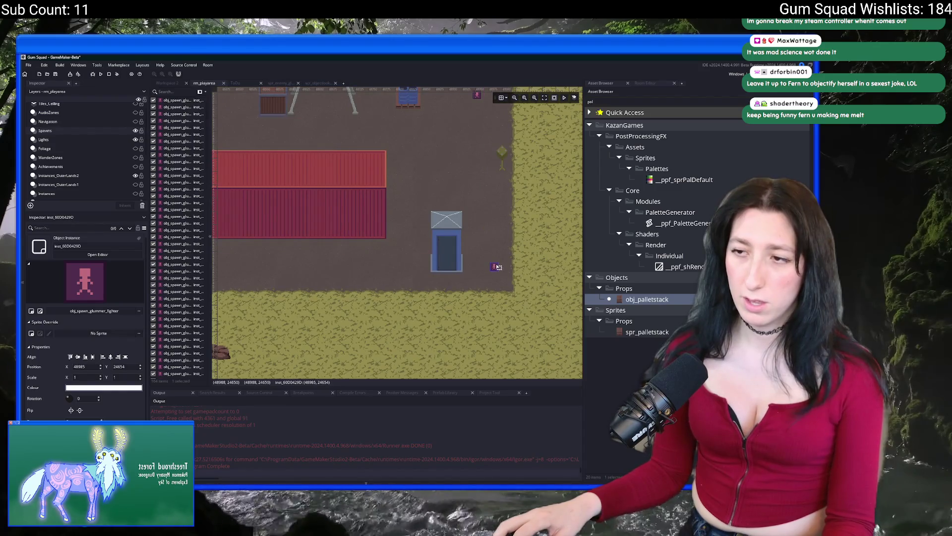
pyautogui.scroll(-2, 469, 199)
pyautogui.scroll(2, 499, 207)
pyautogui.moveTo(498, 201); pyautogui.dragTo(450, 293)
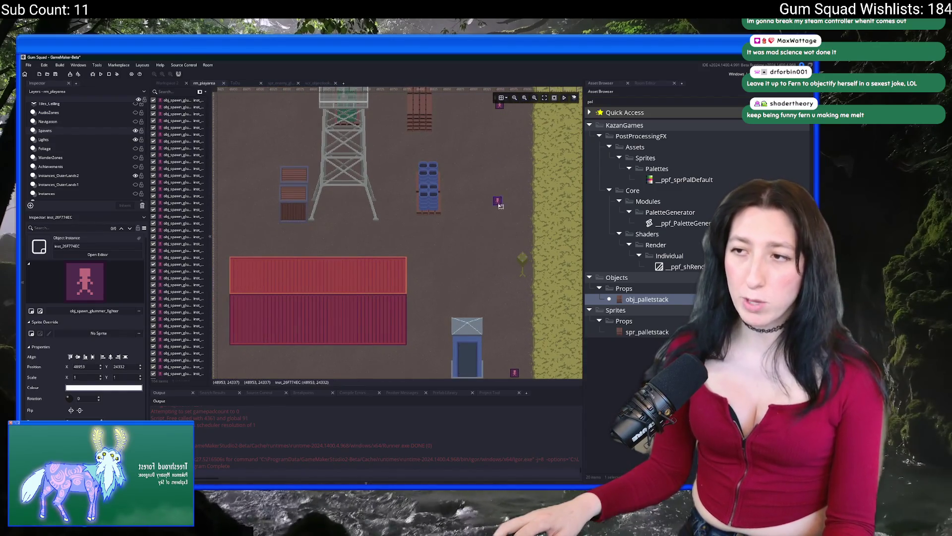
pyautogui.keyDown('alt'); pyautogui.click(468, 309); pyautogui.keyUp('alt')
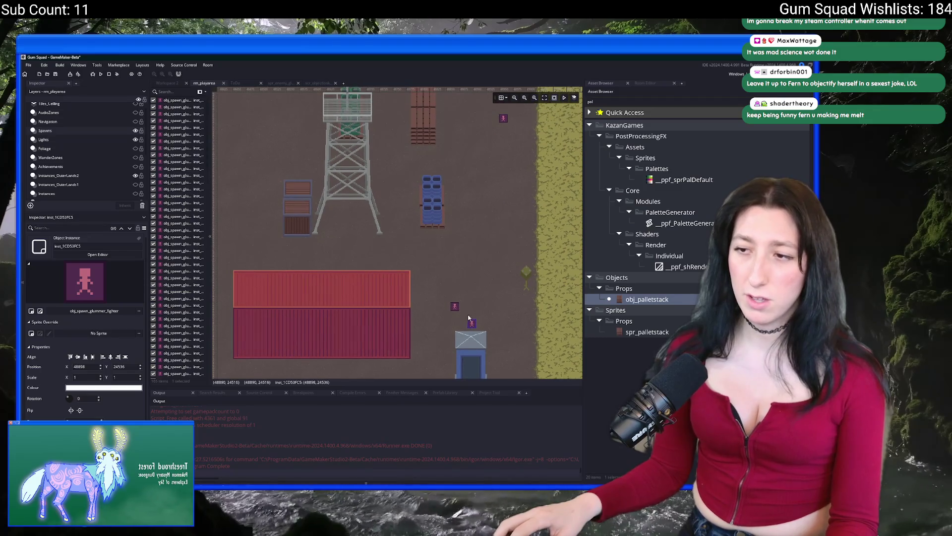
pyautogui.press('Delete')
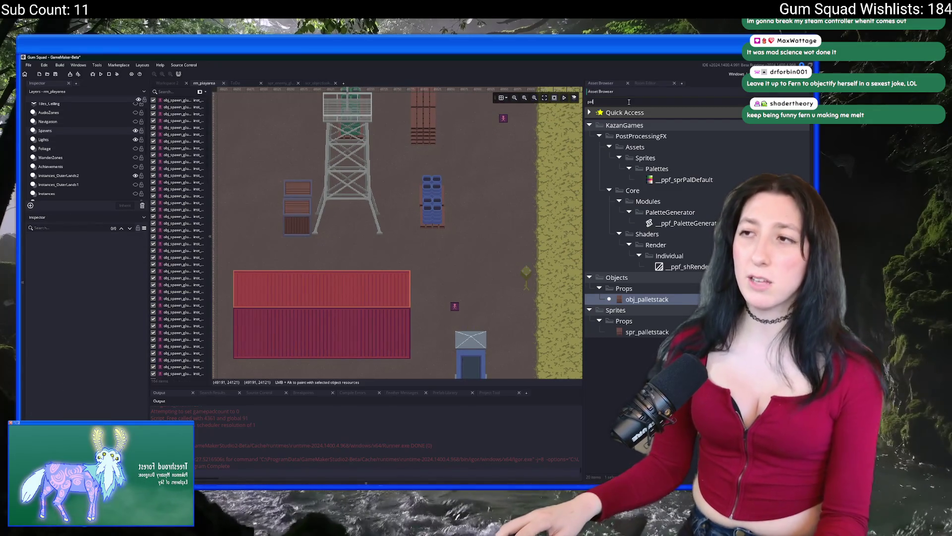
# Search 'merc', pick obj_spawn_glummer_merc, and place spawns in the yard and beside the stacked pallets.
pyautogui.doubleClick(629, 102)
pyautogui.write('merc')
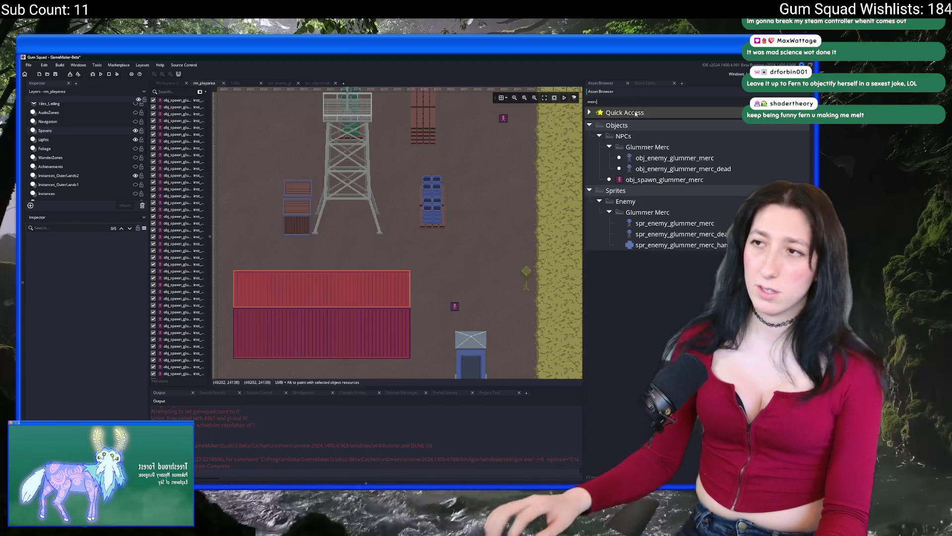
pyautogui.click(665, 180)
pyautogui.moveTo(502, 195); pyautogui.dragTo(481, 247)
pyautogui.keyDown('alt'); pyautogui.click(481, 265); pyautogui.keyUp('alt')
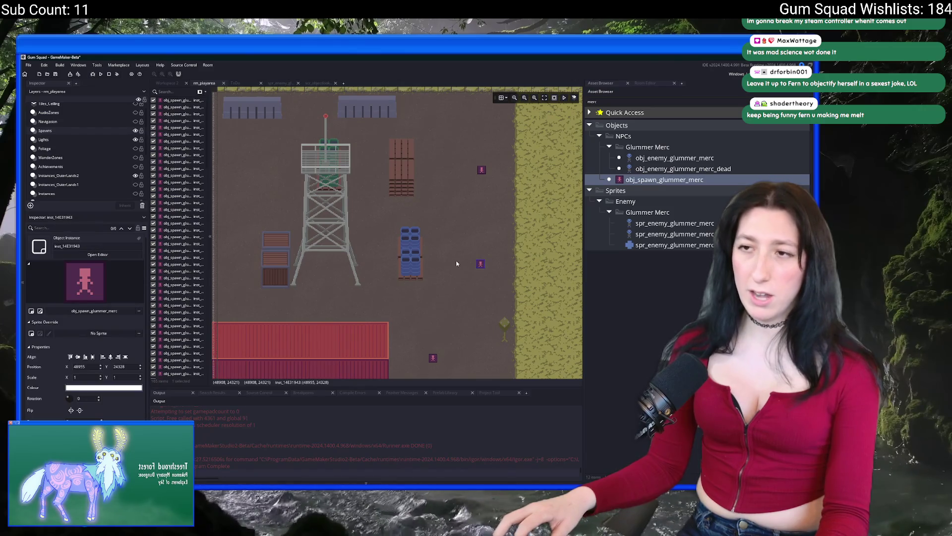
pyautogui.moveTo(449, 174); pyautogui.dragTo(451, 207)
pyautogui.keyDown('alt'); pyautogui.click(443, 196); pyautogui.keyUp('alt')
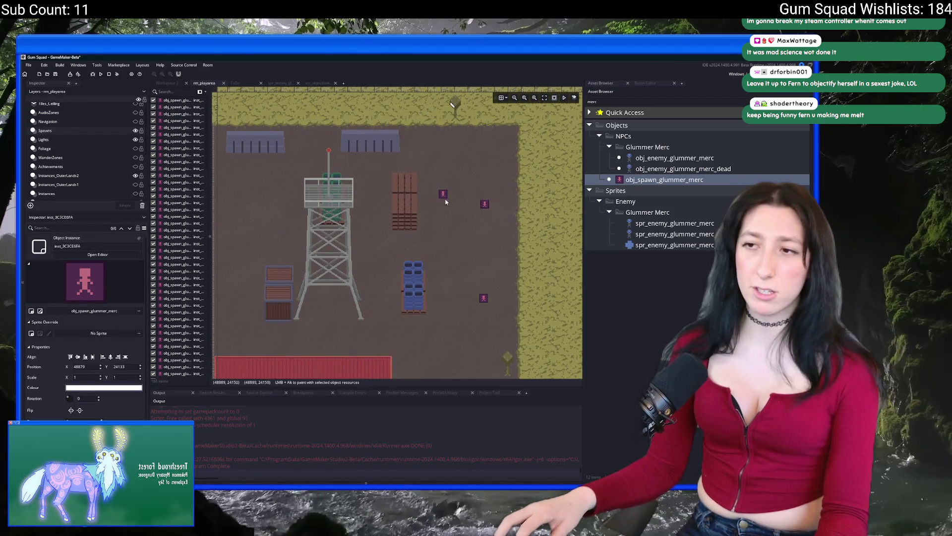
# Place more merc spawns west and left of the watchtower, near the top wall and lower-left yard.
pyautogui.moveTo(370, 265); pyautogui.dragTo(490, 245)
pyautogui.scroll(-3, 490, 245)
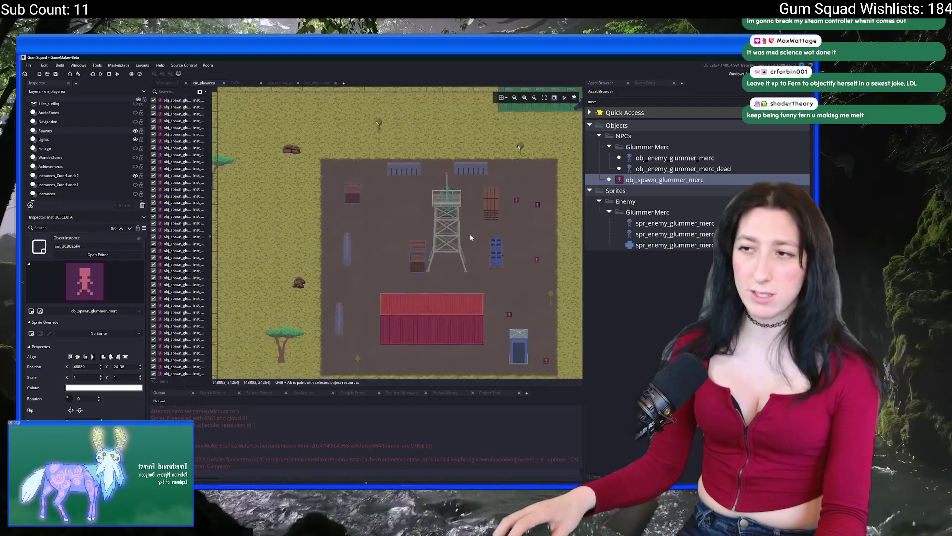
pyautogui.keyDown('alt'); pyautogui.click(455, 256); pyautogui.keyUp('alt')
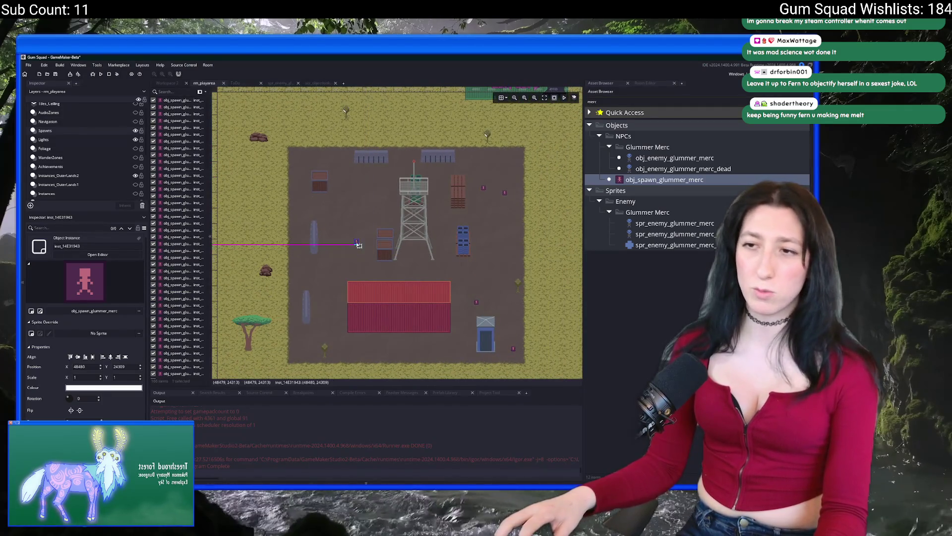
pyautogui.keyDown('alt'); pyautogui.click(356, 241); pyautogui.keyUp('alt')
pyautogui.keyDown('alt'); pyautogui.click(368, 180); pyautogui.keyUp('alt')
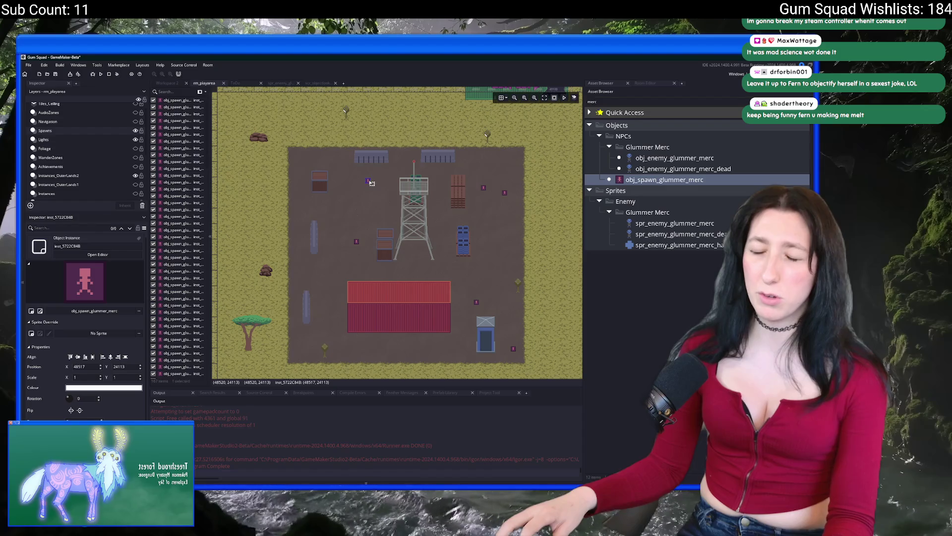
pyautogui.moveTo(380, 195)
pyautogui.mouseDown()
pyautogui.moveTo(463, 239)
pyautogui.moveTo(480, 228)
pyautogui.mouseUp()
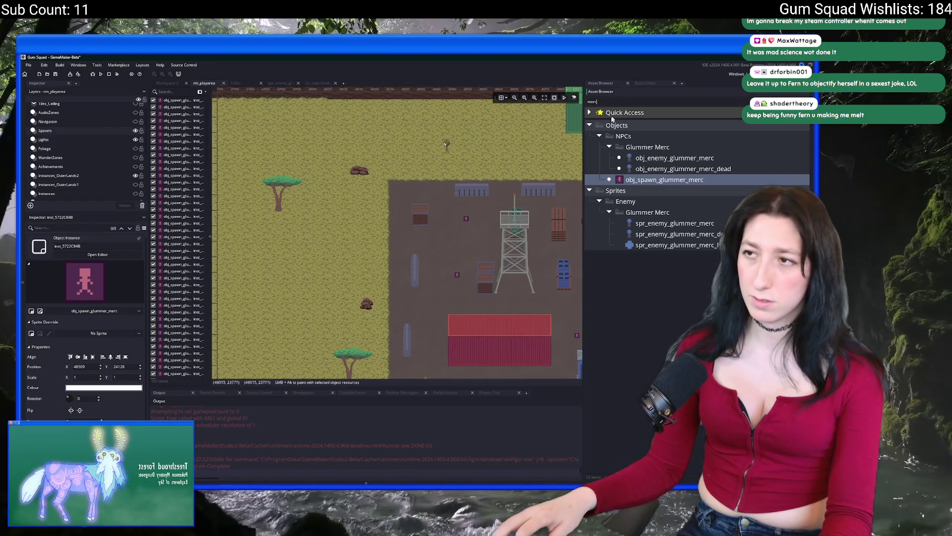
pyautogui.moveTo(514, 355); pyautogui.dragTo(439, 321)
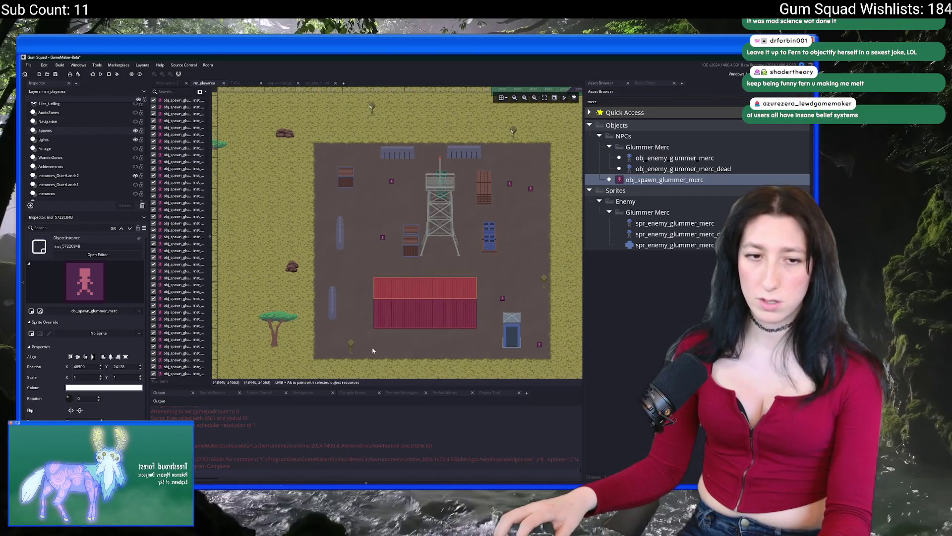
pyautogui.keyDown('alt'); pyautogui.click(354, 303); pyautogui.keyUp('alt')
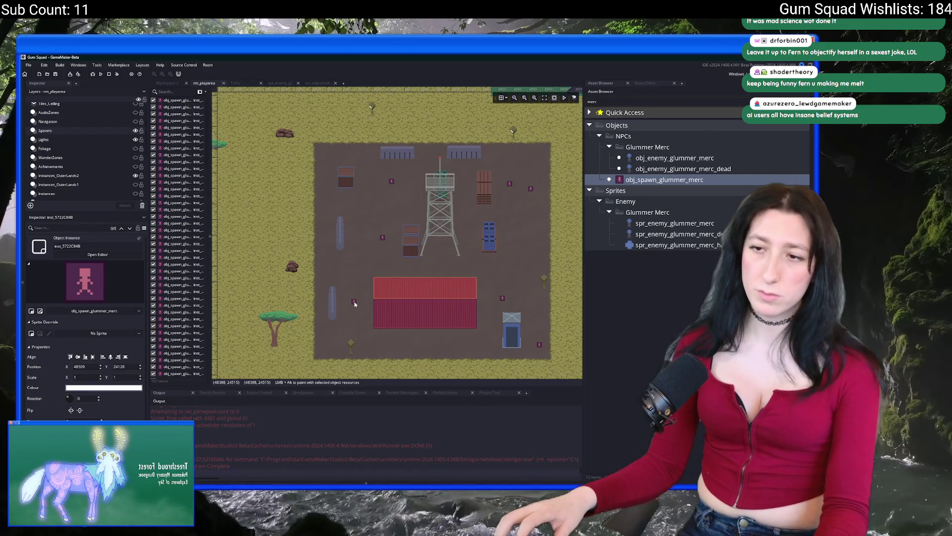
pyautogui.moveTo(373, 286); pyautogui.dragTo(441, 281)
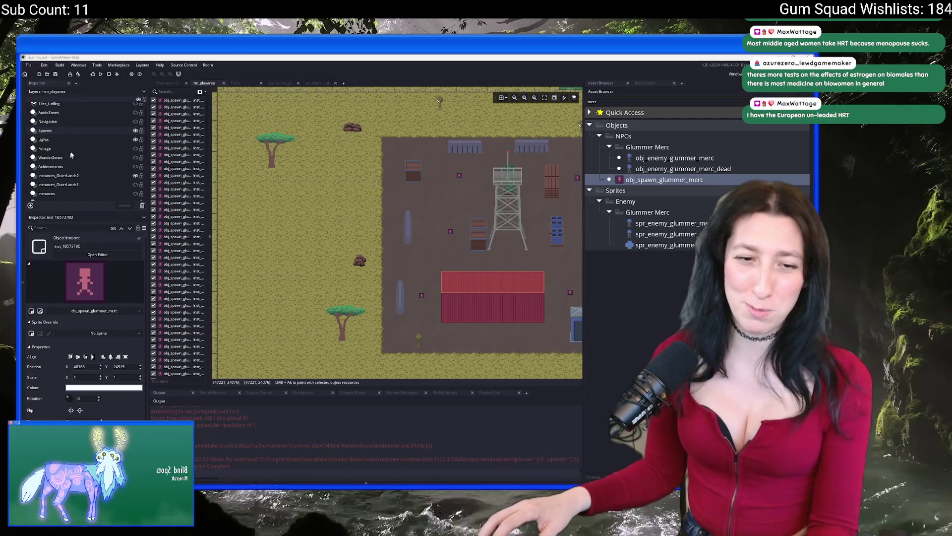
pyautogui.moveTo(360, 189); pyautogui.dragTo(291, 198)
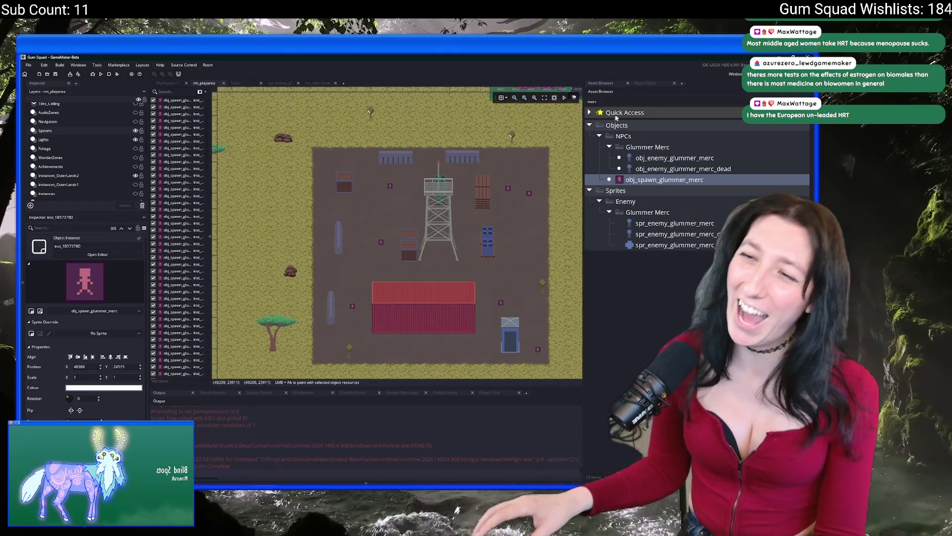
# Search the Asset Browser for 'cra' and select obj_crate0.
pyautogui.click(647, 100)
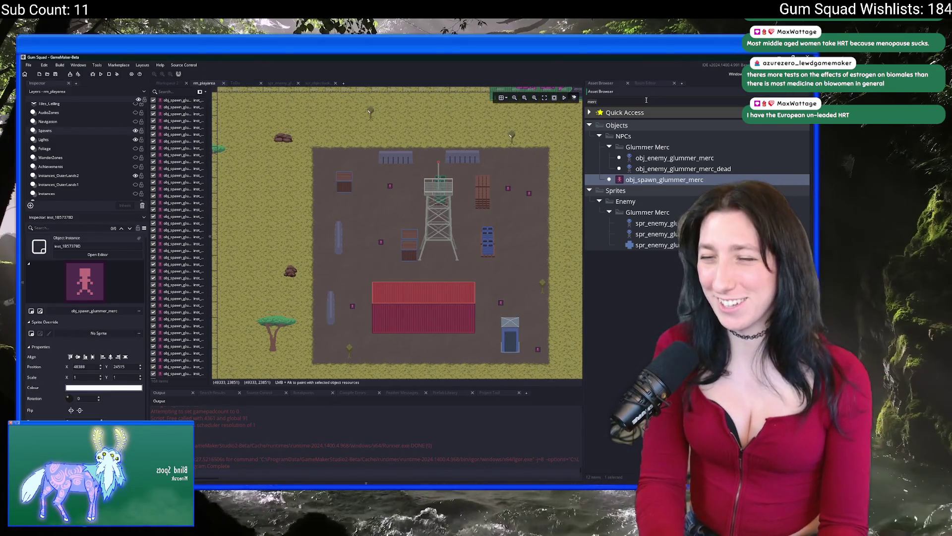
pyautogui.hotkey('ctrl', 'a')
pyautogui.write('box')
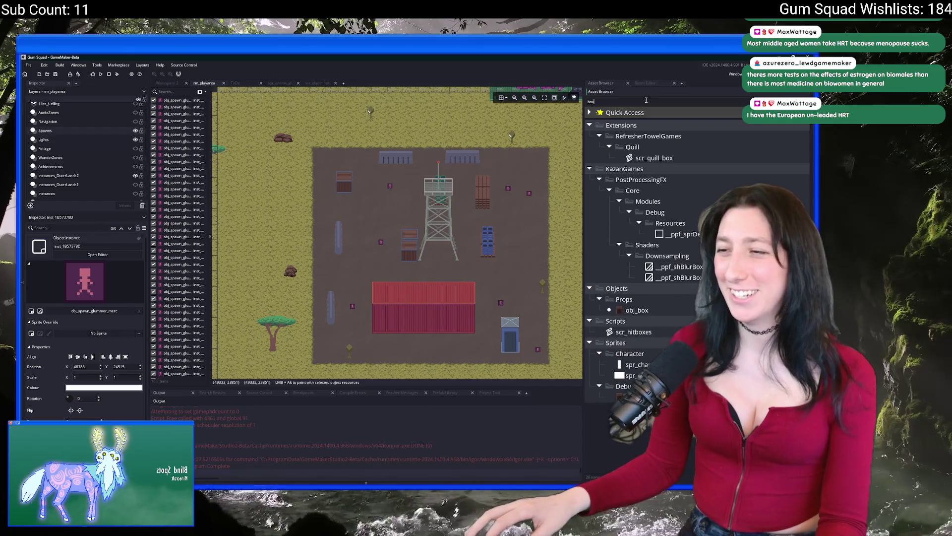
pyautogui.hotkey('ctrl', 'a')
pyautogui.write('cra')
pyautogui.click(640, 224)
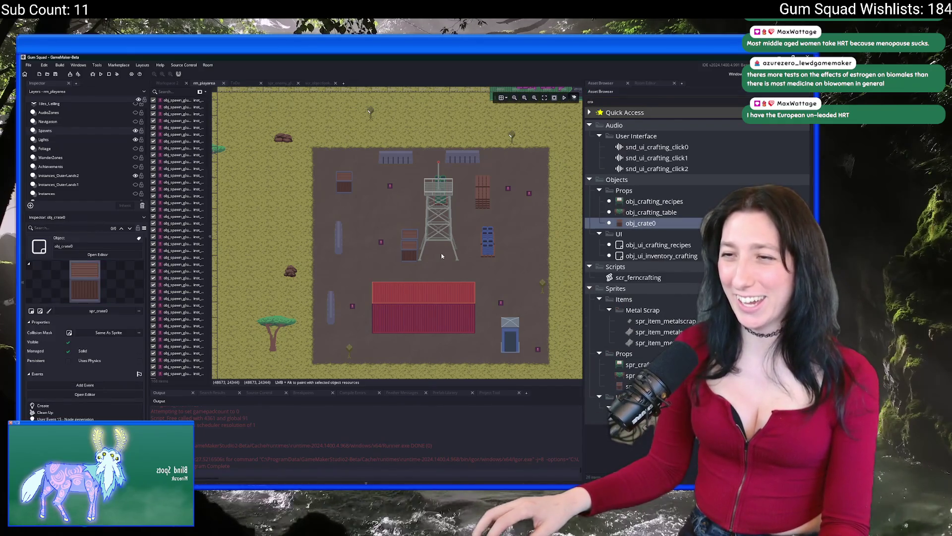
# Place three crates stacked against the red container and nudge one into line with the stack.
pyautogui.scroll(3, 374, 306)
pyautogui.keyDown('alt'); pyautogui.click(434, 322); pyautogui.keyUp('alt')
pyautogui.keyDown('alt'); pyautogui.click(440, 321); pyautogui.keyUp('alt')
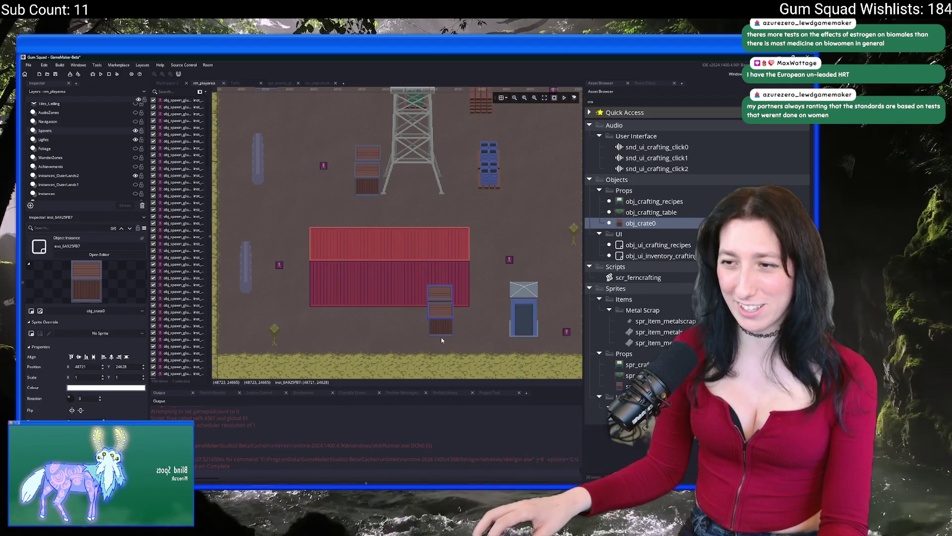
pyautogui.keyDown('alt'); pyautogui.click(440, 336); pyautogui.keyUp('alt')
pyautogui.scroll(1, 431, 316)
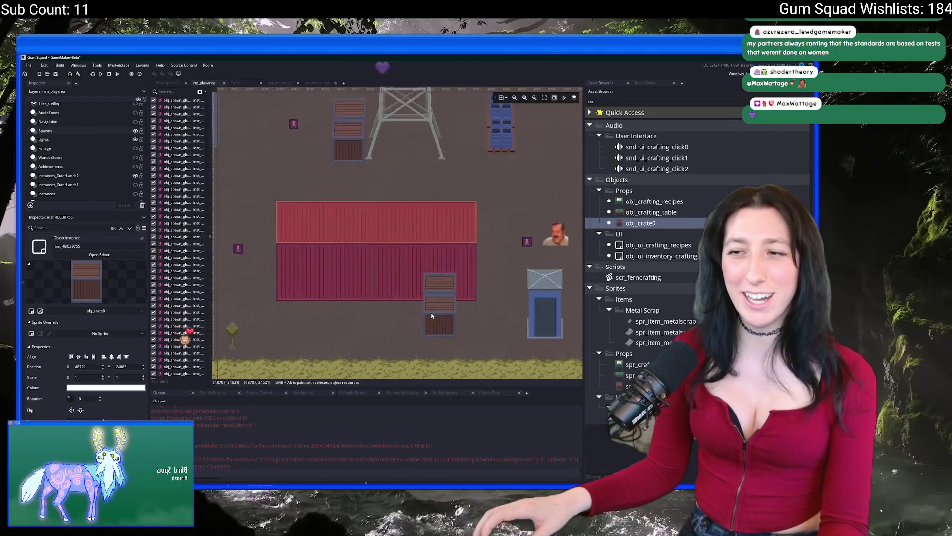
pyautogui.scroll(4, 432, 316)
pyautogui.moveTo(430, 281); pyautogui.dragTo(425, 270)
pyautogui.scroll(-4, 542, 311)
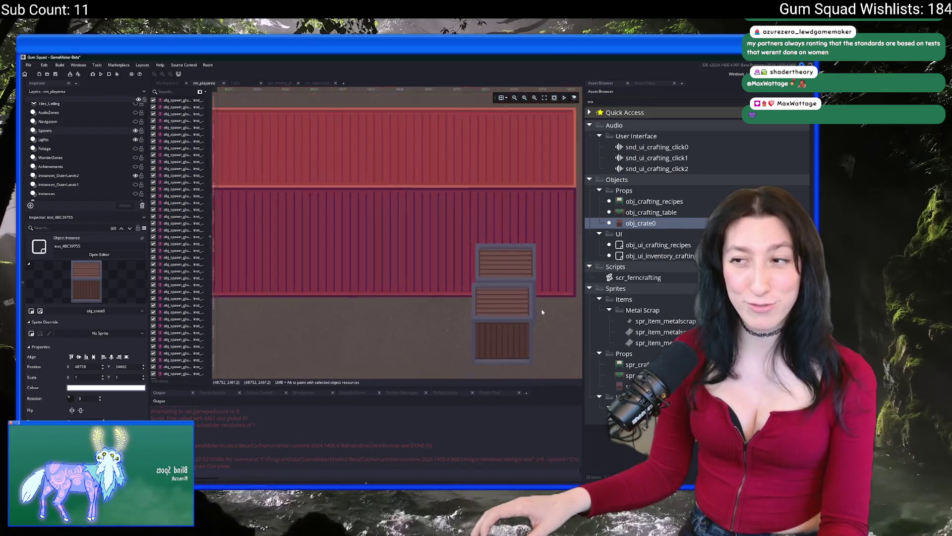
pyautogui.scroll(-2, 542, 311)
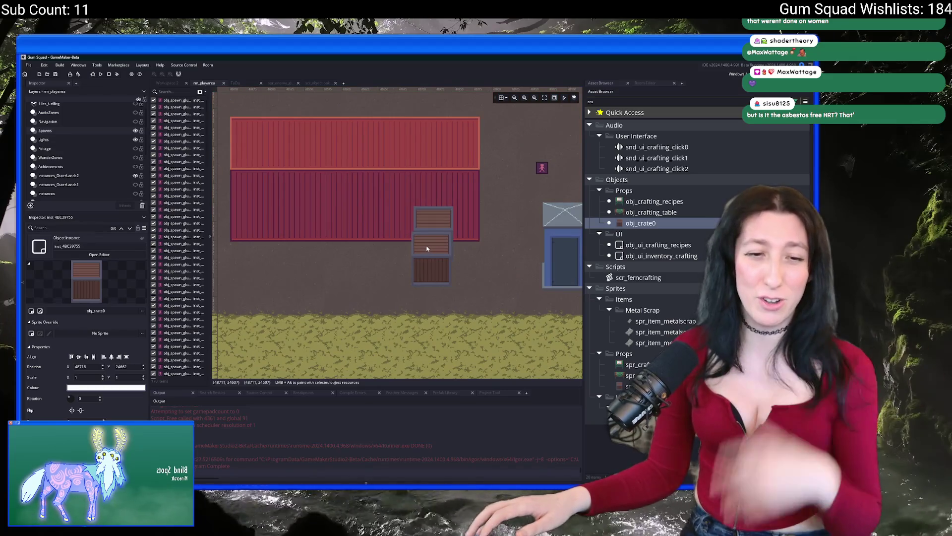